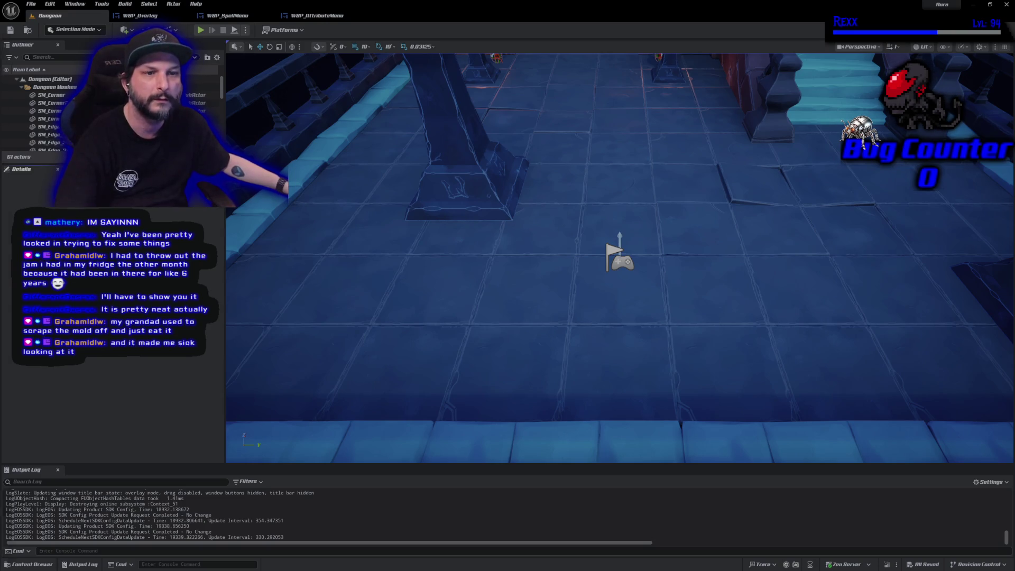
Bring the browser forward and search Google for 'veggie that looks like mini corn'
{"action": "key", "text": "alt+Tab"}
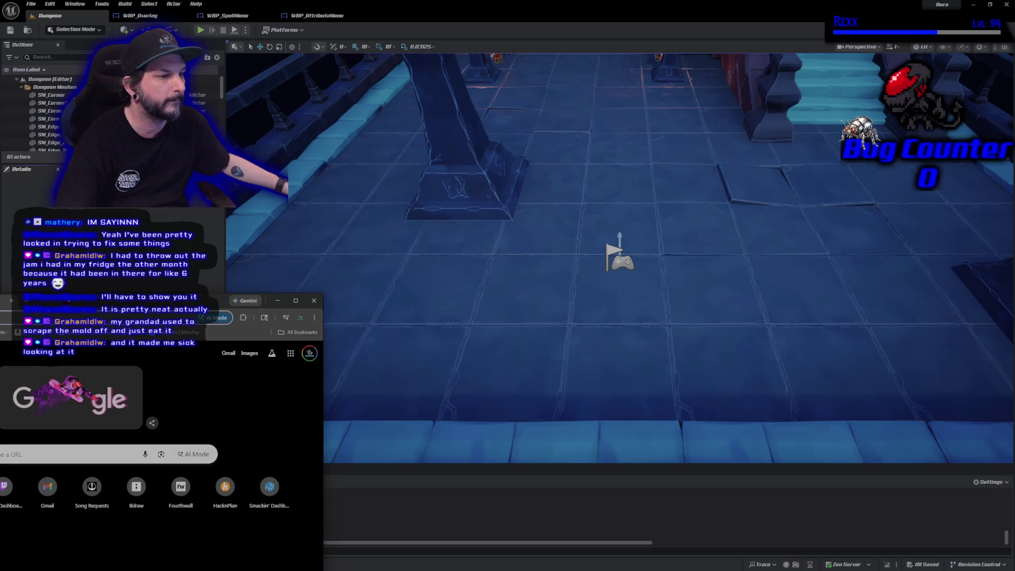
{"action": "mouse_move", "coordinate": [328, 439]}
{"action": "left_mouse_down"}
{"action": "mouse_move", "coordinate": [389, 179]}
{"action": "mouse_move", "coordinate": [383, 90]}
{"action": "left_mouse_up"}
{"action": "left_click", "coordinate": [319, 247]}
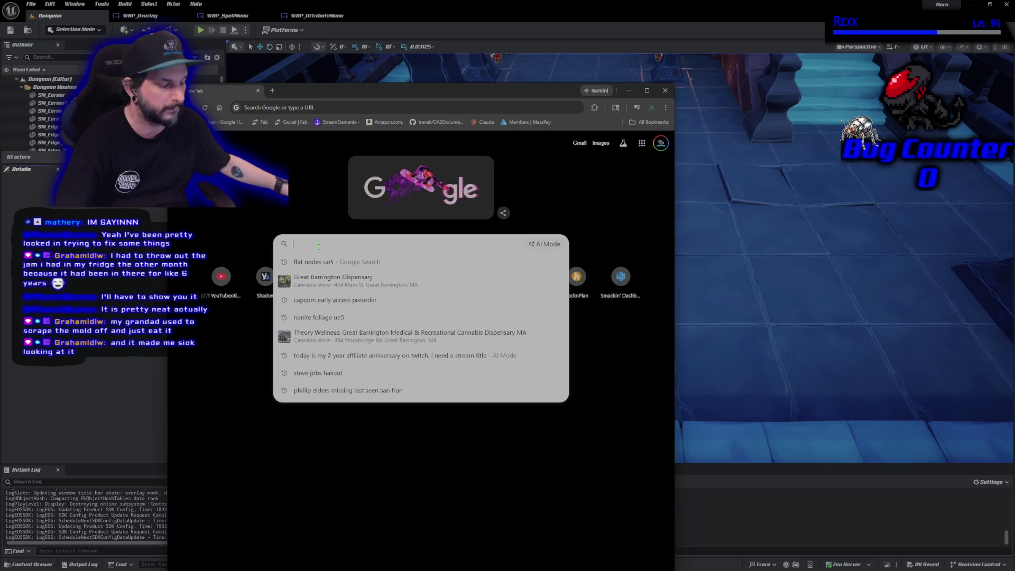
{"action": "type", "text": "veggie that looks like mini corn"}
{"action": "key", "text": "Return"}
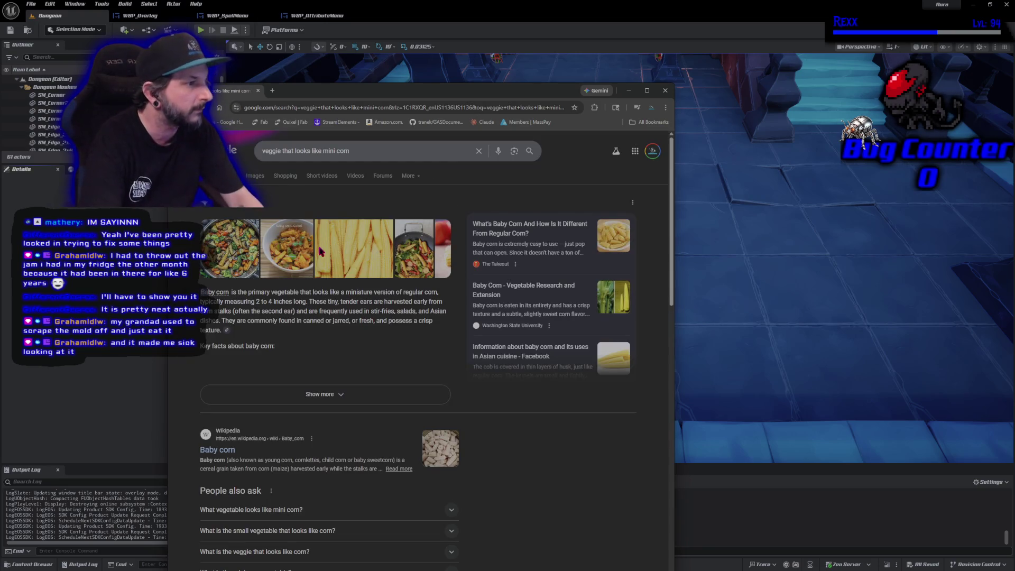
View the baby corn photo in the results and on Wikipedia's Baby corn article, then close the browser
{"action": "left_click", "coordinate": [289, 273]}
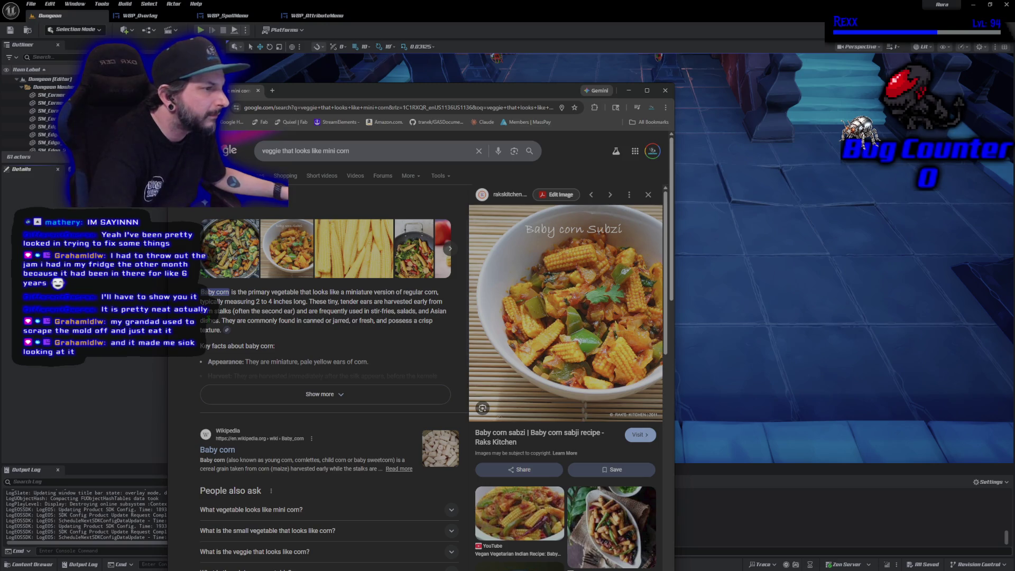
{"action": "left_click", "coordinate": [225, 450]}
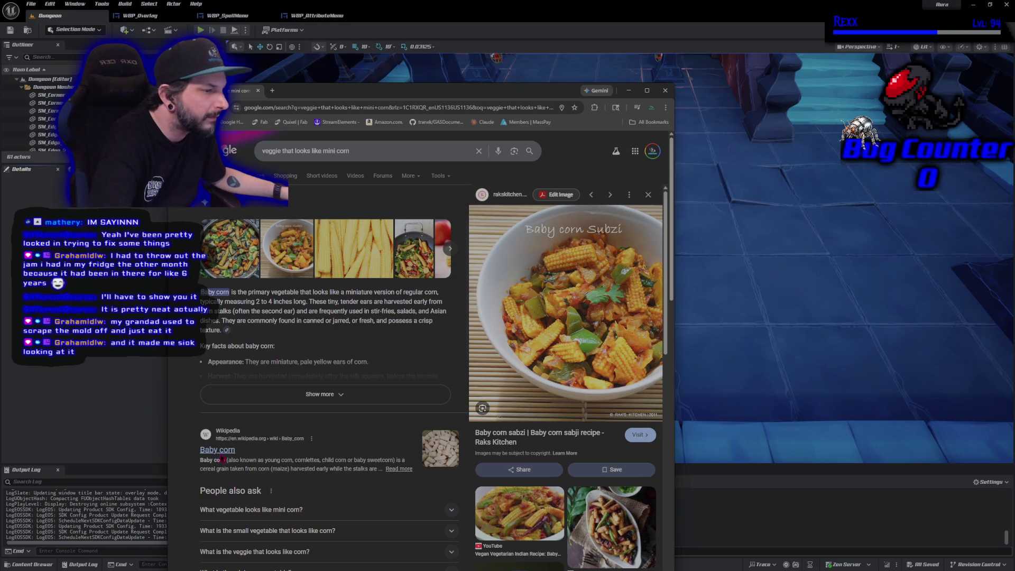
{"action": "scroll", "coordinate": [330, 429], "scroll_direction": "down", "scroll_amount": 2}
{"action": "left_click", "coordinate": [363, 376]}
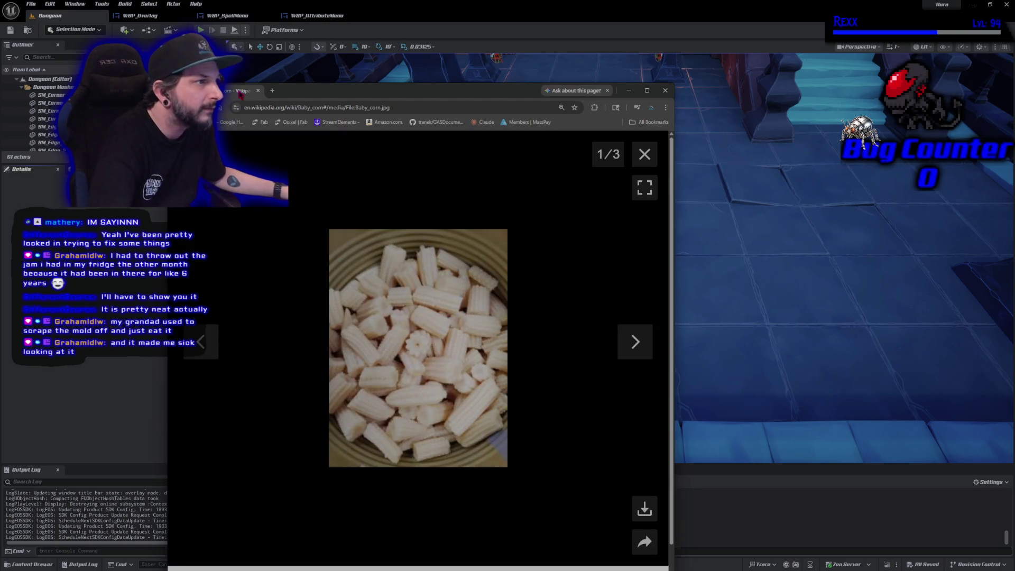
{"action": "left_click", "coordinate": [258, 91]}
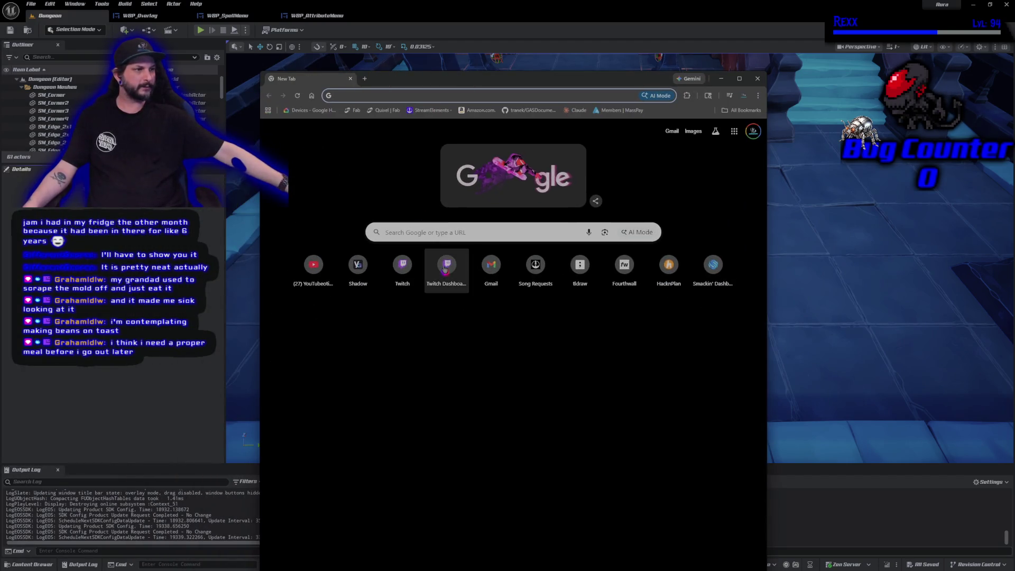
Search 'beans on toast uk', enlarge its photo, check whether the royal family eats it, then close
{"action": "left_click", "coordinate": [424, 234]}
{"action": "type", "text": "b eans"}
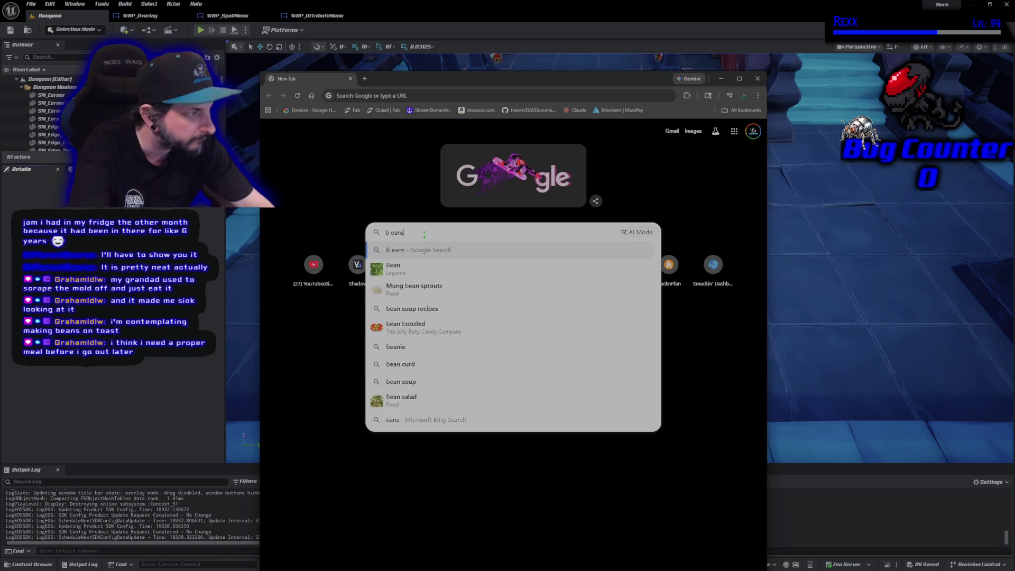
{"action": "type", "text": " on"}
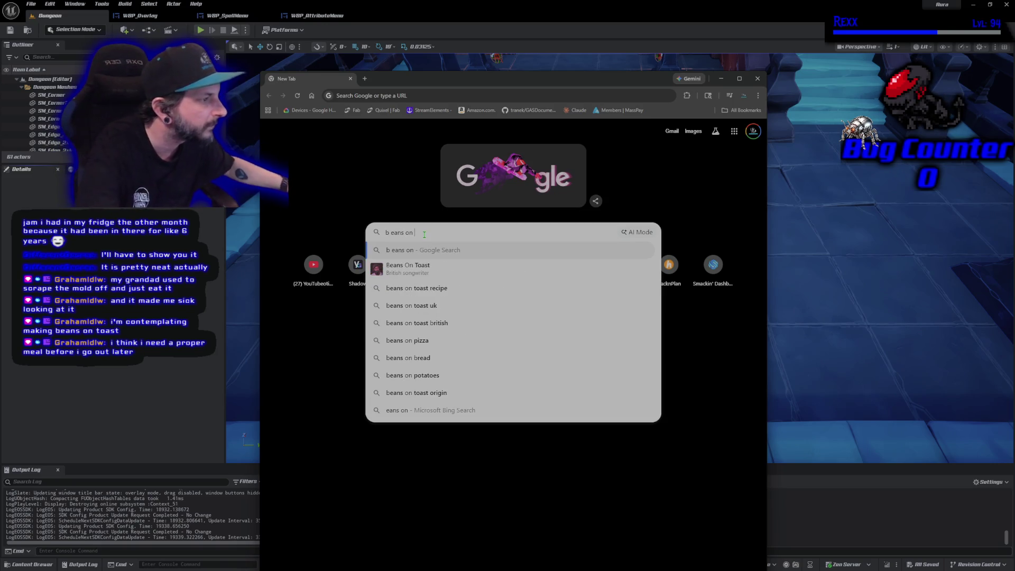
{"action": "left_click", "coordinate": [434, 303]}
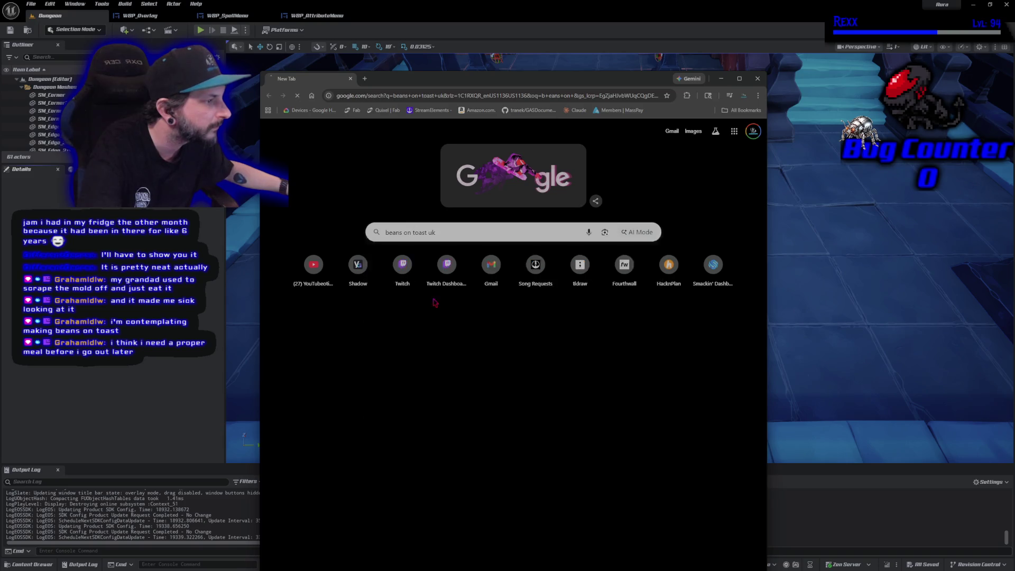
{"action": "left_click", "coordinate": [505, 247]}
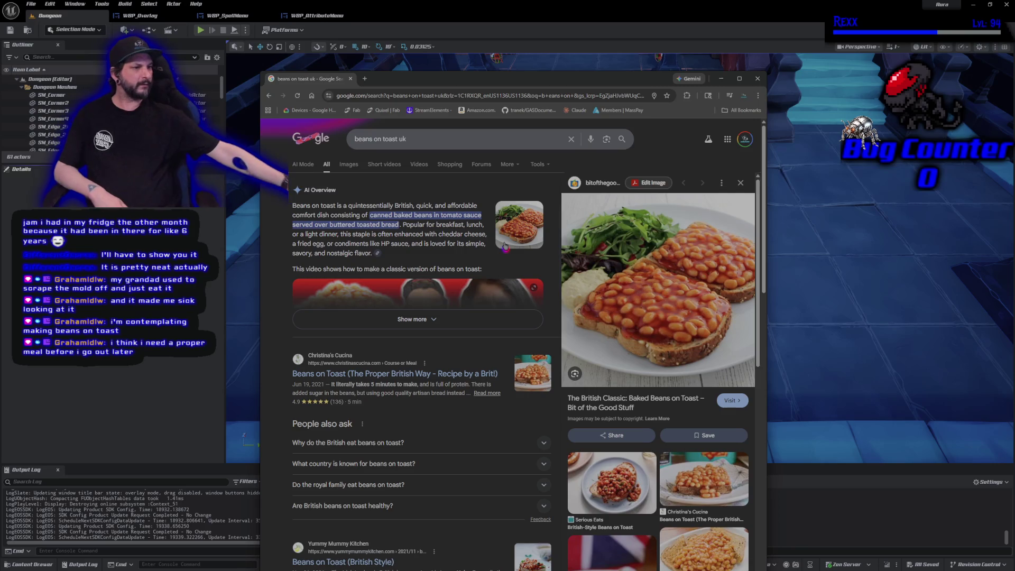
{"action": "left_click", "coordinate": [449, 485]}
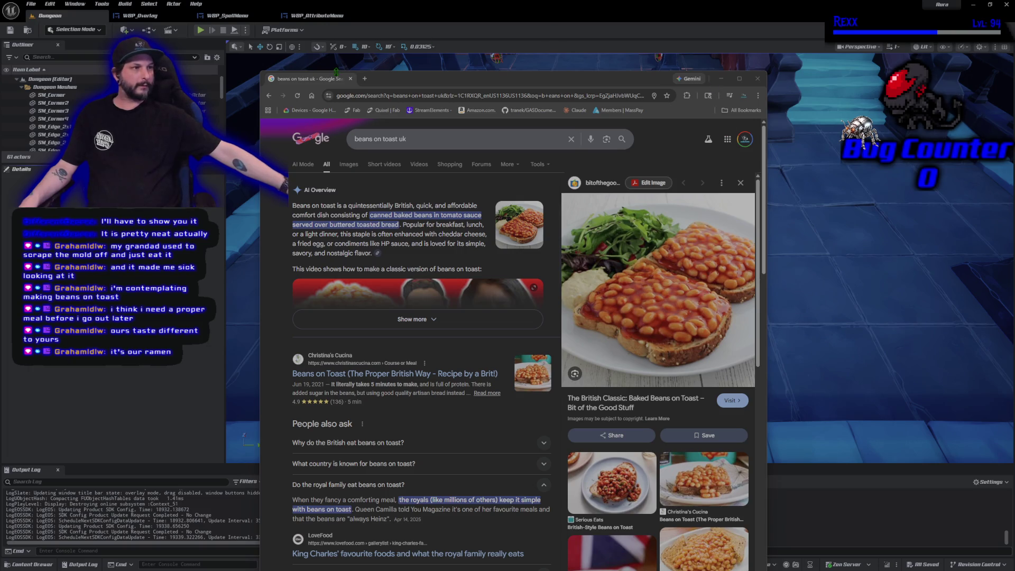
{"action": "left_click", "coordinate": [183, 324]}
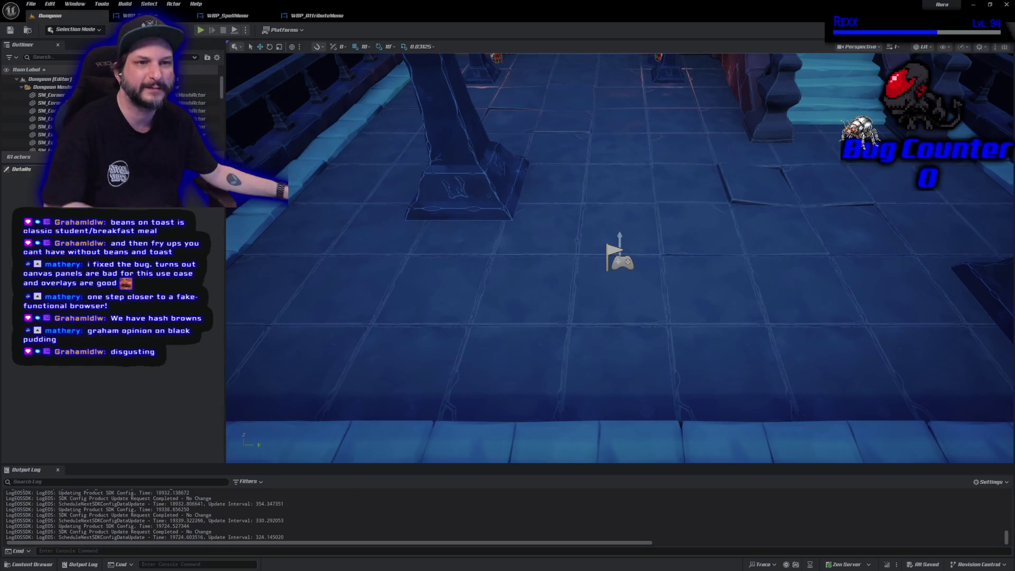
Bring a browser window with a fresh Google new tab over the Dungeon level
{"action": "key", "text": "alt+Tab"}
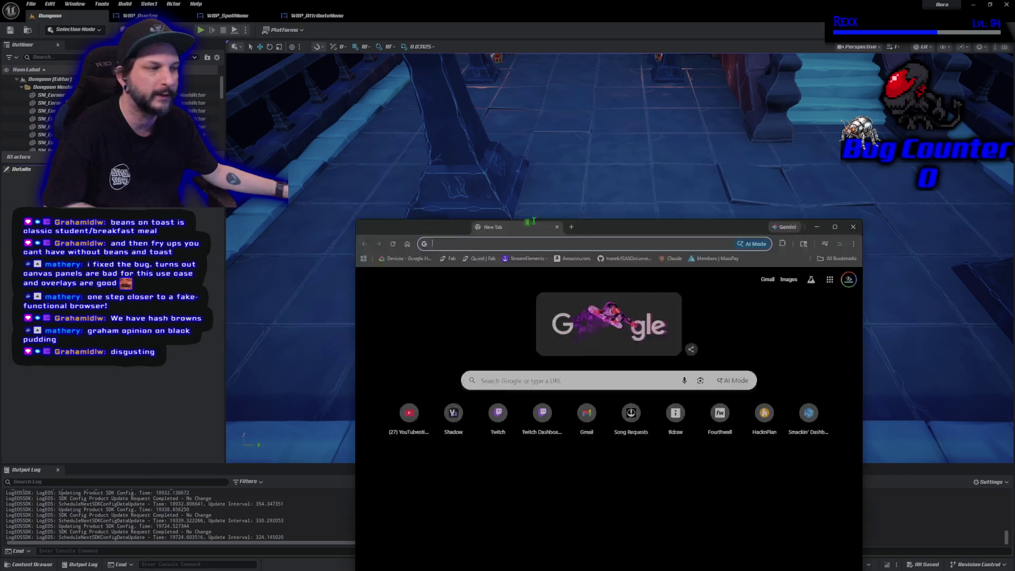
Search Google for 'hash browns' and enlarge a recipe photo
{"action": "left_click", "coordinate": [533, 210]}
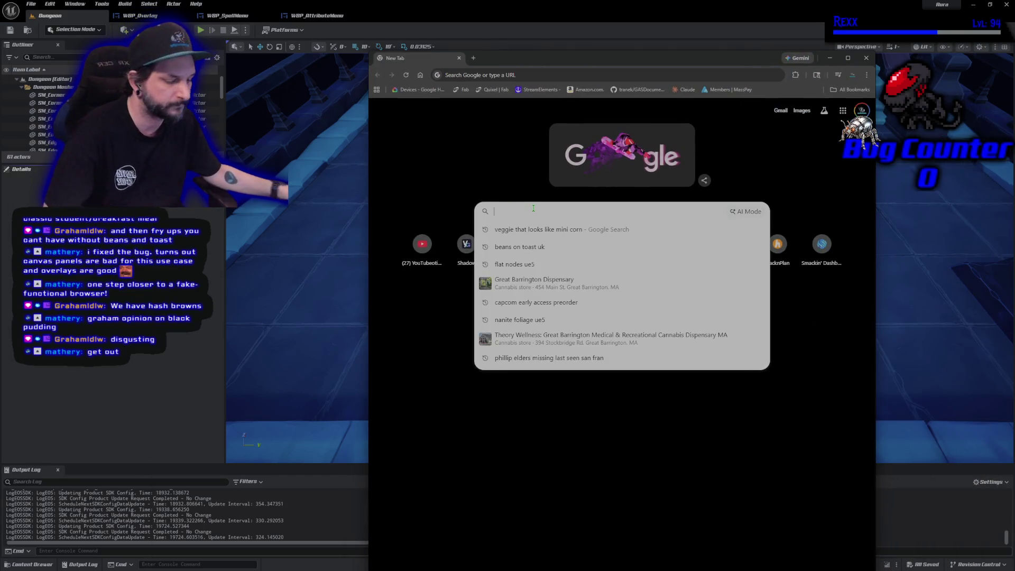
{"action": "type", "text": "hash browns"}
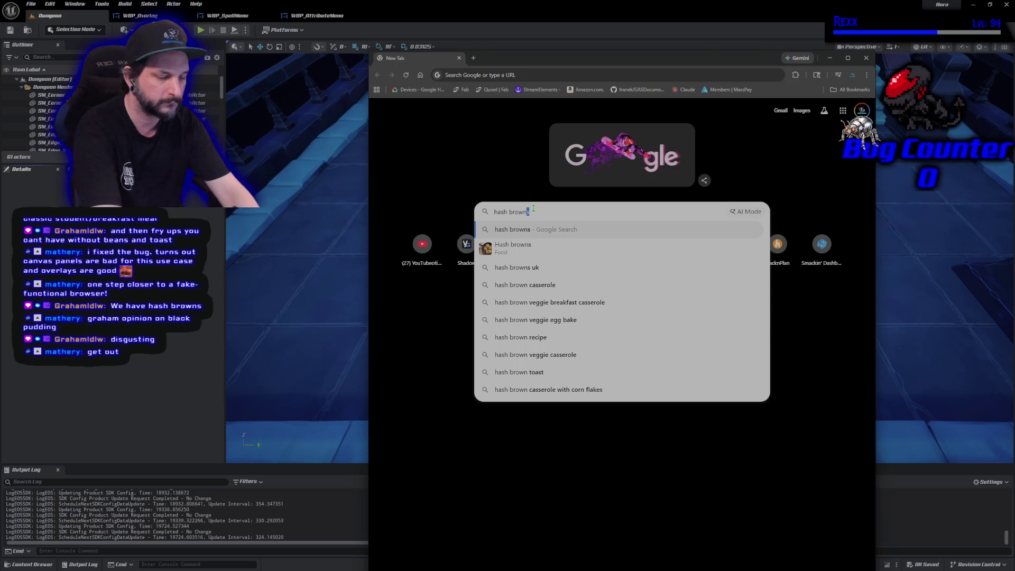
{"action": "key", "text": "Return"}
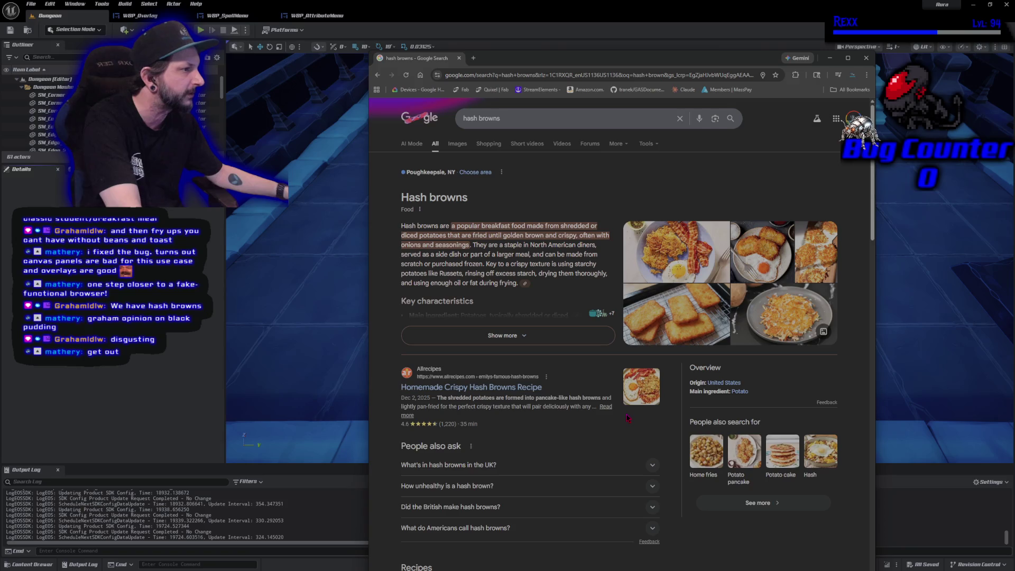
{"action": "left_click", "coordinate": [772, 315]}
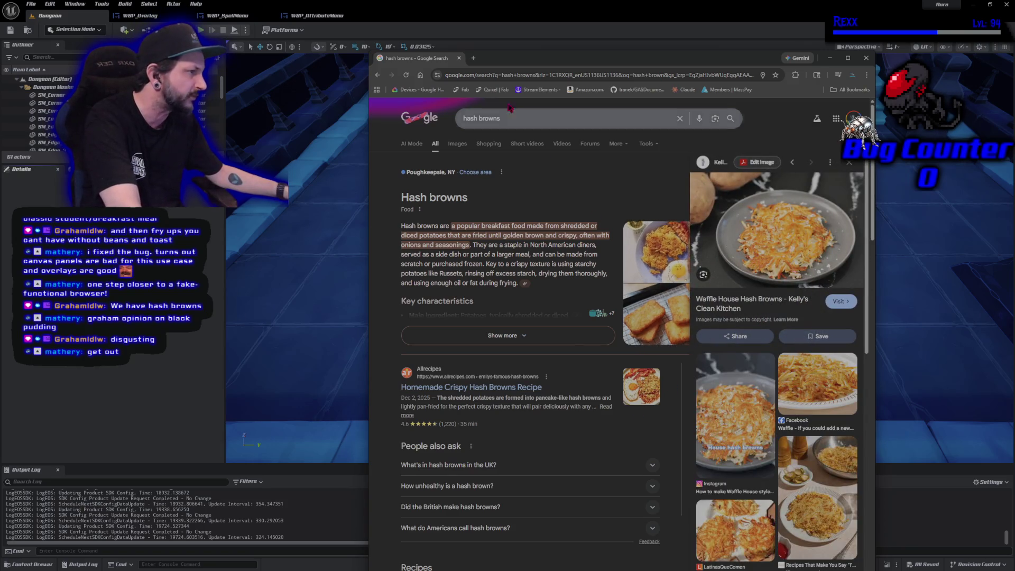
Search 'home fries', enlarge the Allrecipes photo, then enter 'black pudding 5e' as the next query
{"action": "left_click", "coordinate": [514, 126]}
{"action": "key", "text": "ctrl+a"}
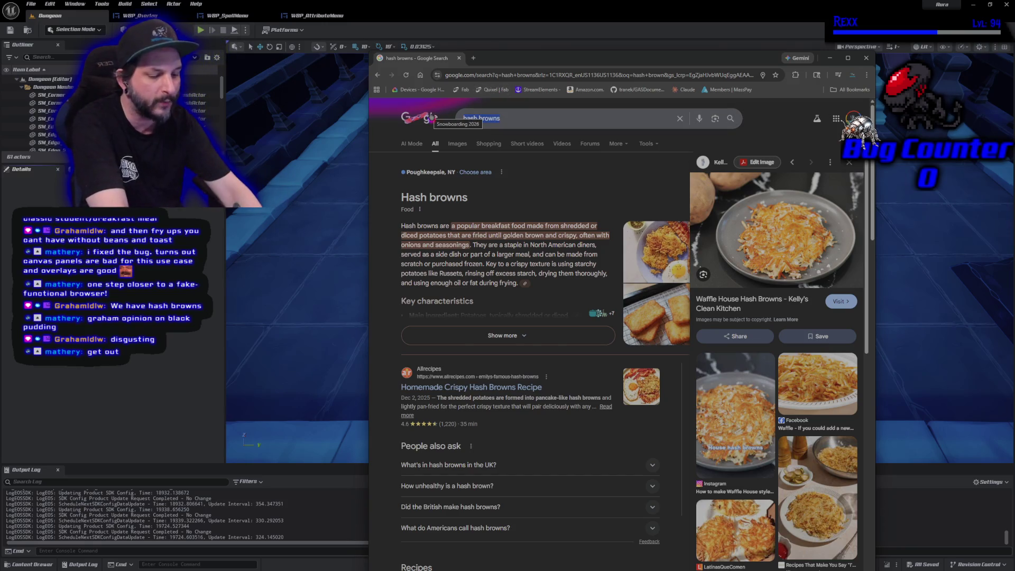
{"action": "type", "text": "home fries"}
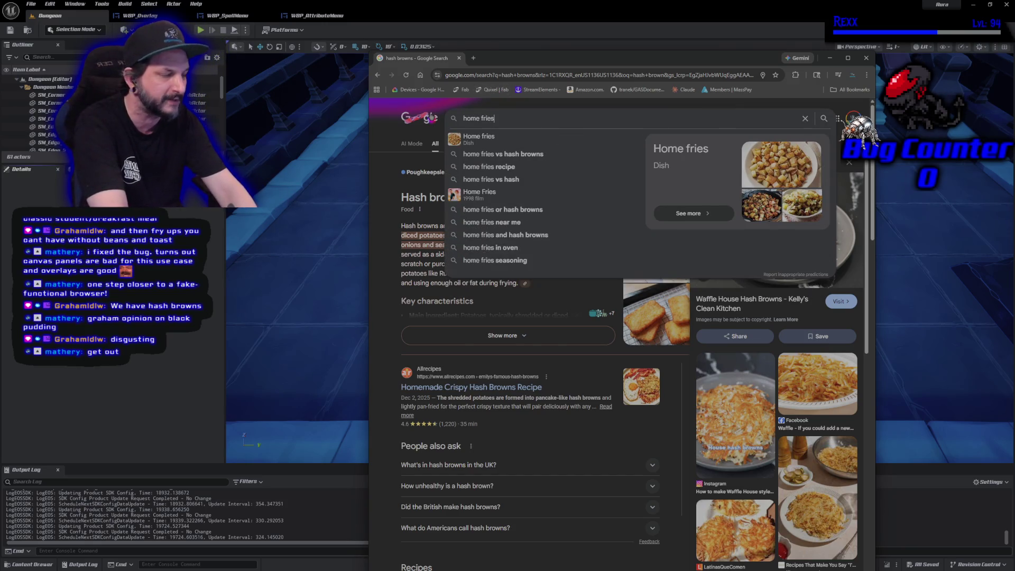
{"action": "key", "text": "Return"}
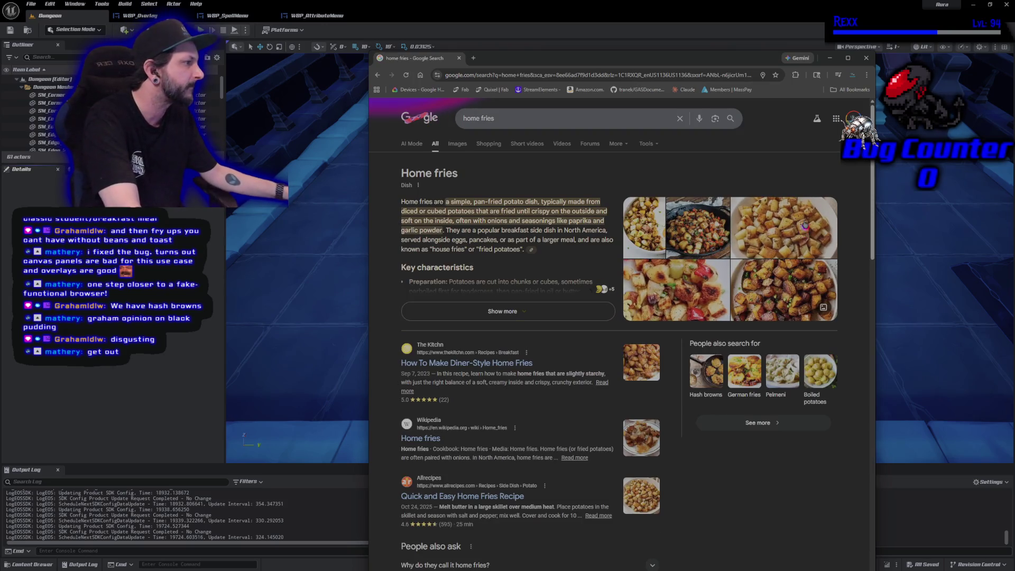
{"action": "left_click", "coordinate": [805, 227]}
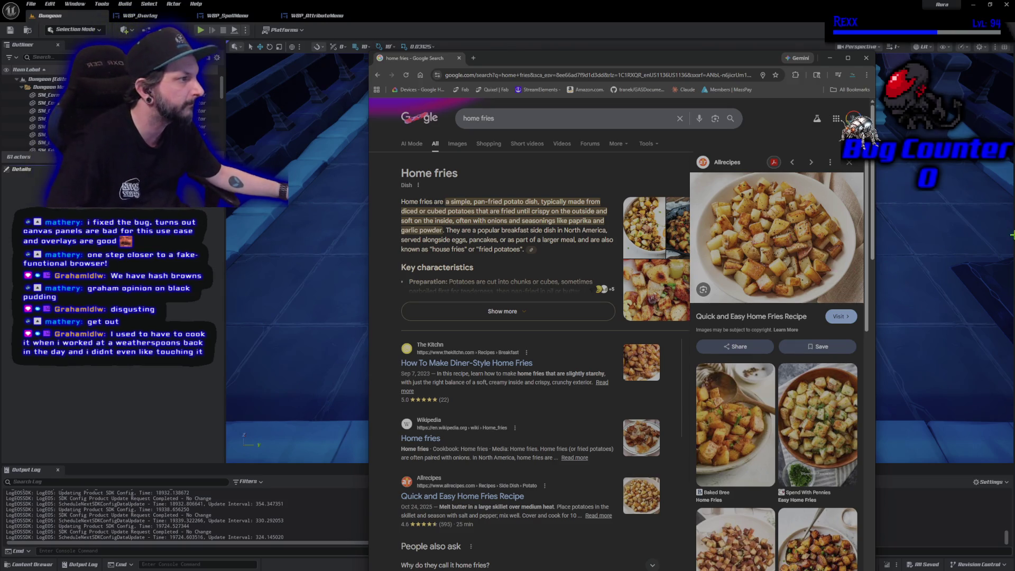
{"action": "triple_click", "coordinate": [521, 118]}
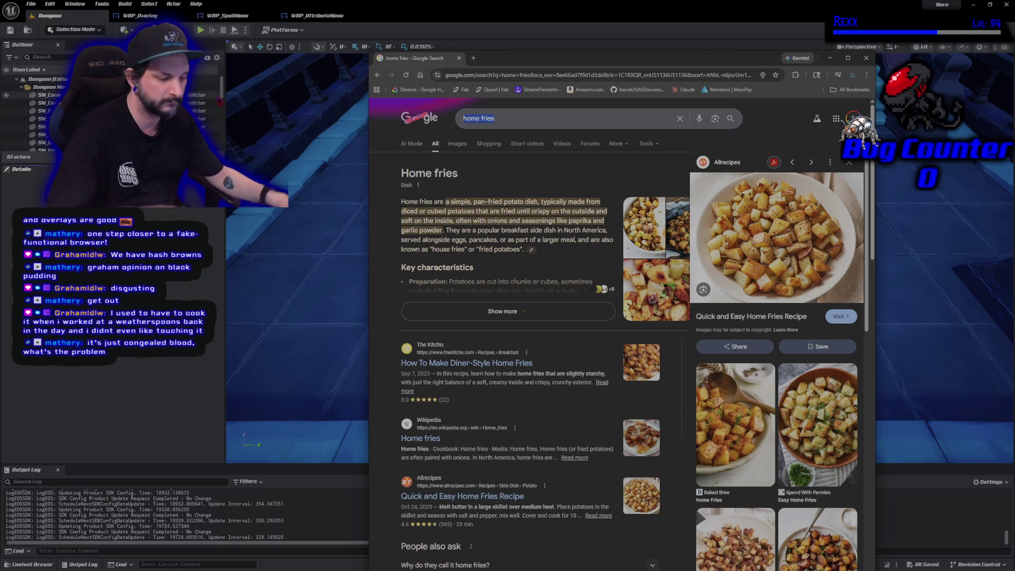
{"action": "type", "text": "black pudding 5"}
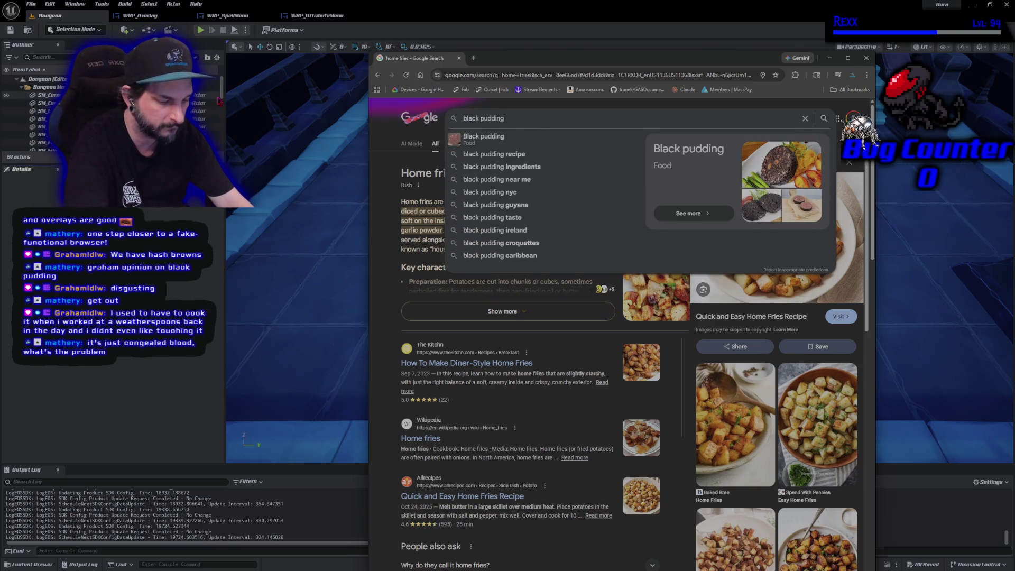
{"action": "type", "text": "e"}
Run the 'black pudding 5e' search, open D&D Beyond's Black Pudding page and accept cookies
{"action": "key", "text": "Return"}
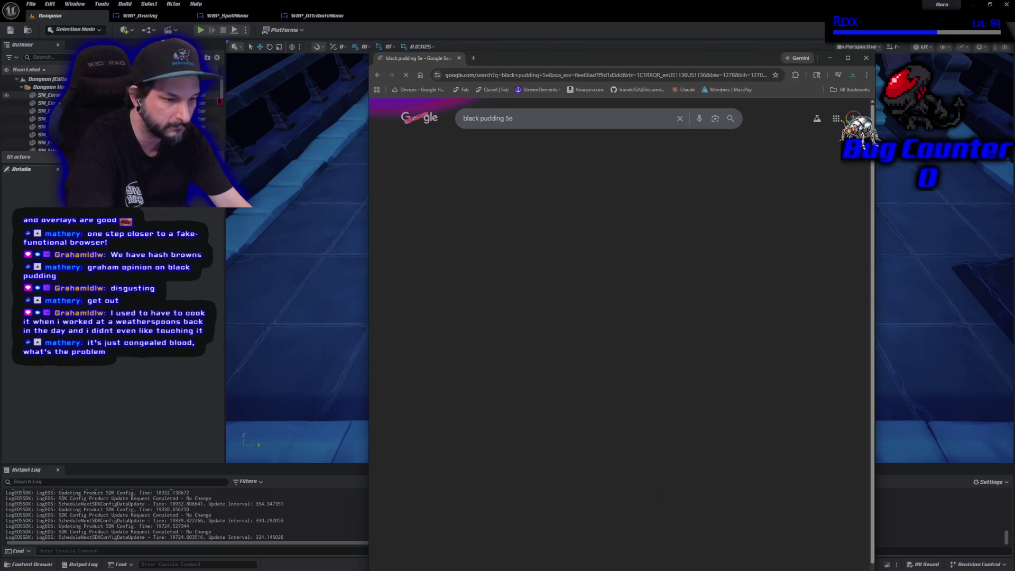
{"action": "left_click", "coordinate": [450, 244]}
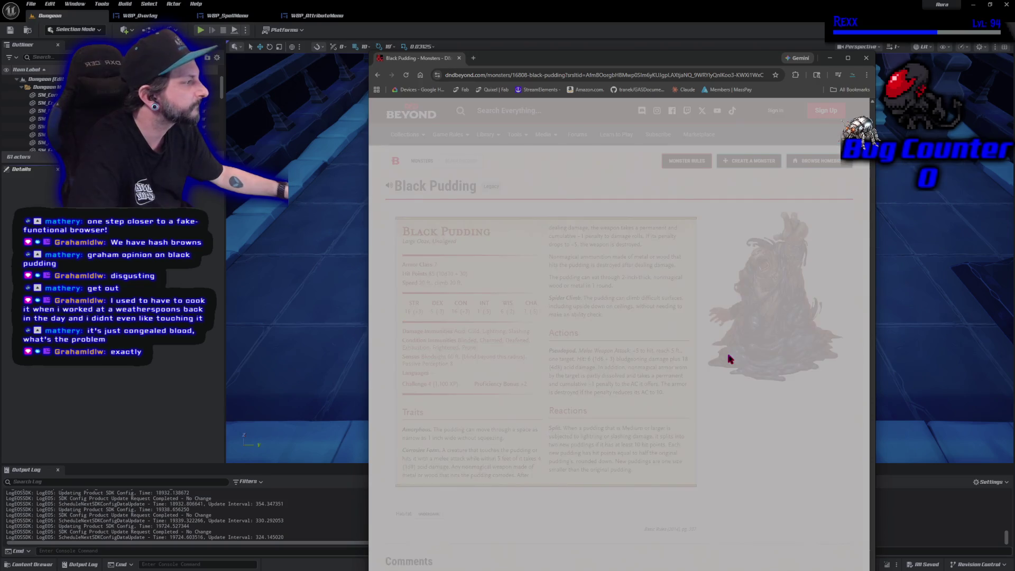
{"action": "left_click", "coordinate": [420, 564]}
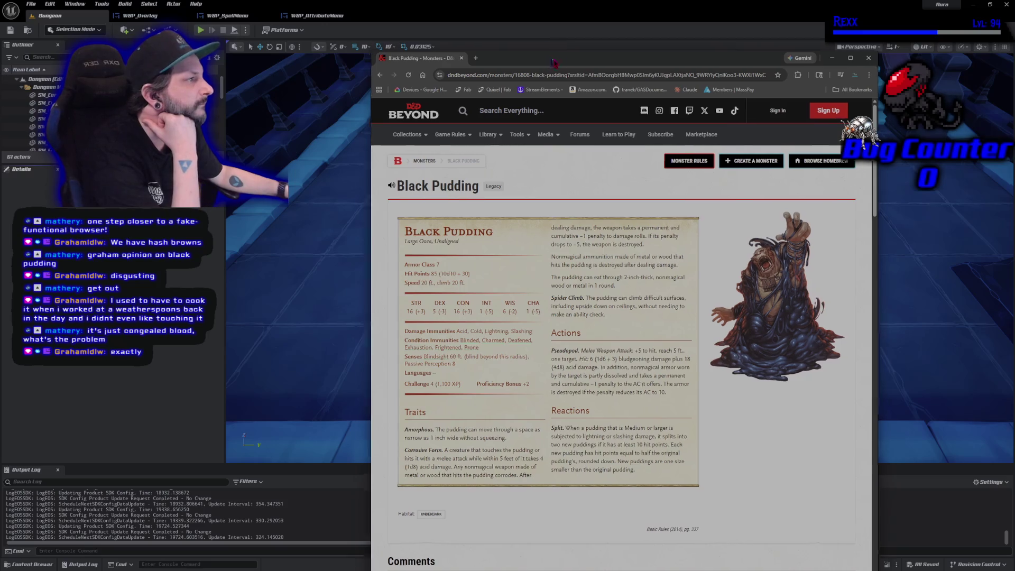
View the Black Pudding artwork enlarged, then close the browser window
{"action": "left_click_drag", "start_coordinate": [529, 58], "coordinate": [620, 40]}
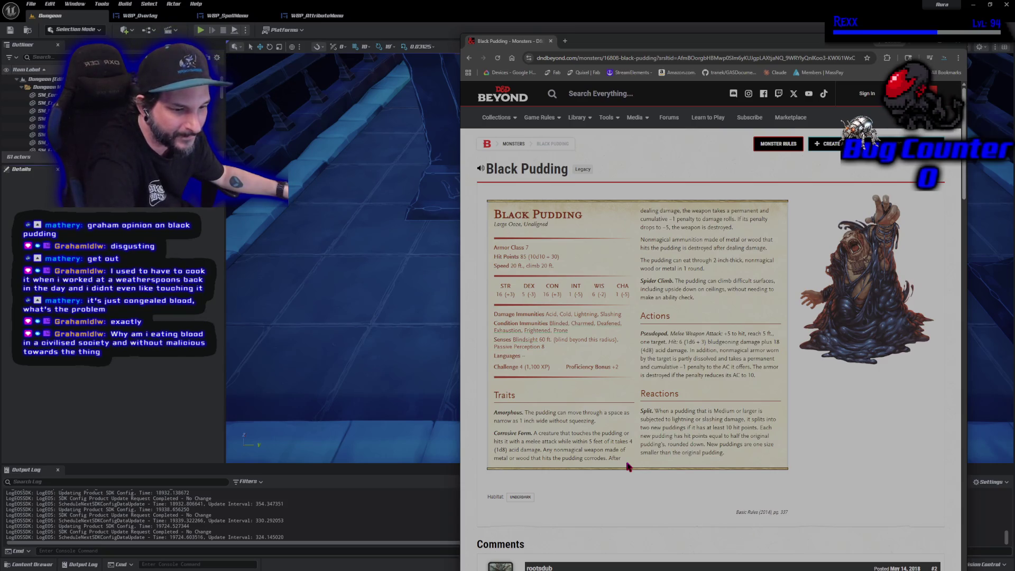
{"action": "left_click", "coordinate": [850, 302]}
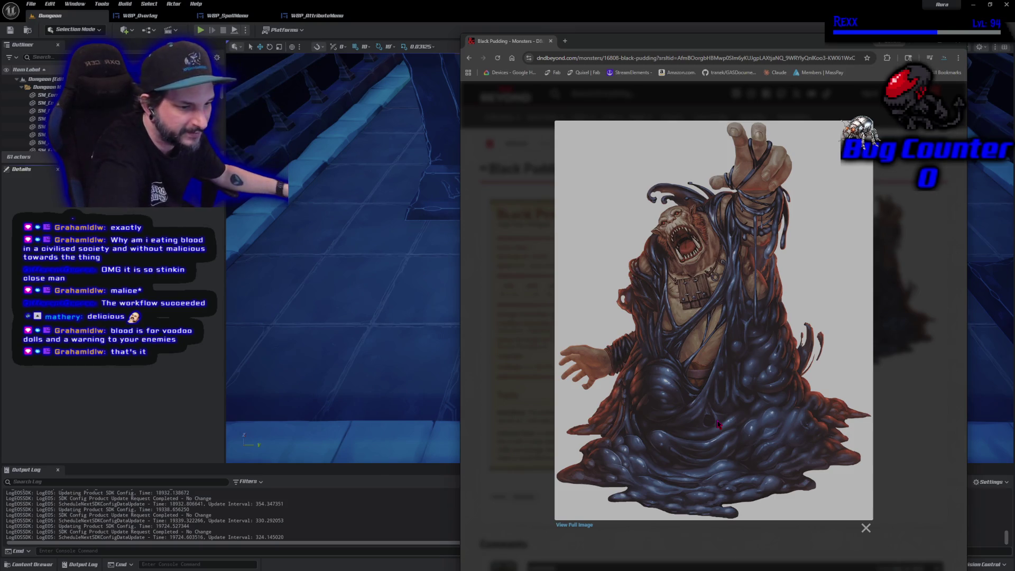
{"action": "left_click", "coordinate": [550, 41]}
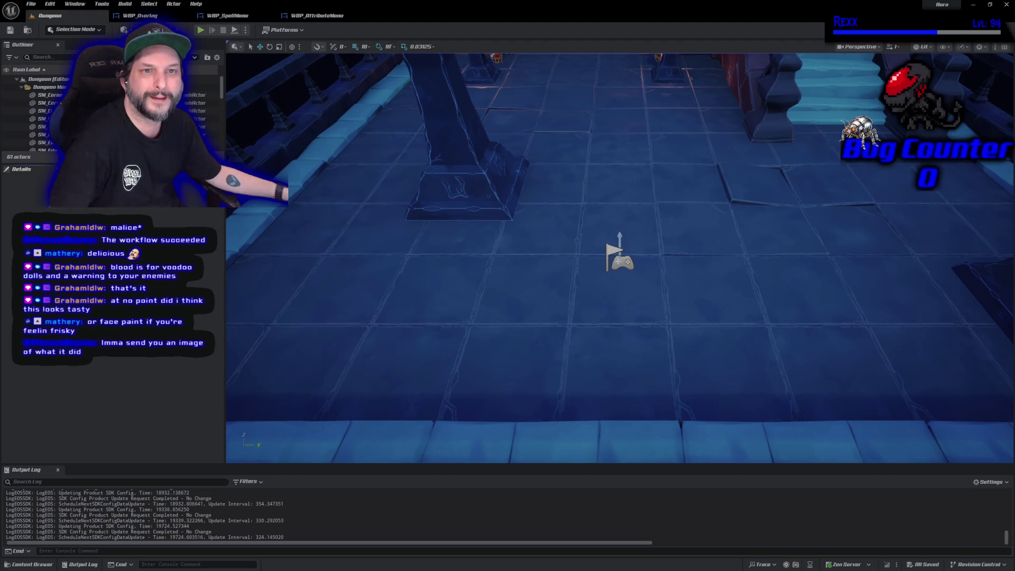
Open WBP_Overlay to show the HUD with its health and mana globes
{"action": "mouse_move", "coordinate": [1014, 52]}
{"action": "left_mouse_down"}
{"action": "mouse_move", "coordinate": [636, 53]}
{"action": "mouse_move", "coordinate": [0, 79]}
{"action": "left_mouse_up"}
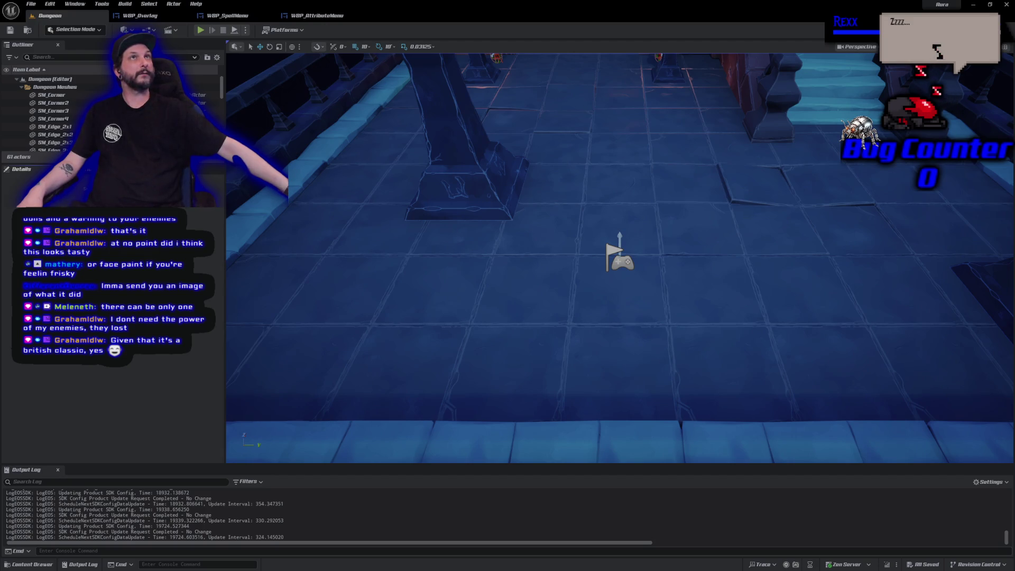
{"action": "left_click", "coordinate": [147, 16]}
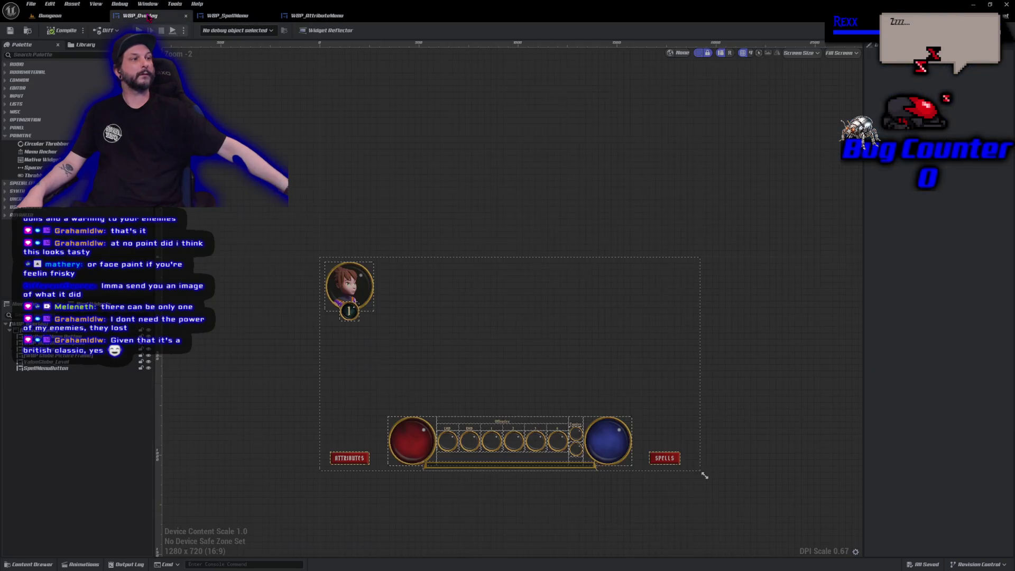
Look over the WBP_Overlay HUD, then the WBP_AttributeMenu and WBP_SpellMenu designer layouts
{"action": "scroll", "coordinate": [316, 299], "scroll_direction": "up", "scroll_amount": 5}
{"action": "scroll", "coordinate": [297, 356], "scroll_direction": "down", "scroll_amount": 3}
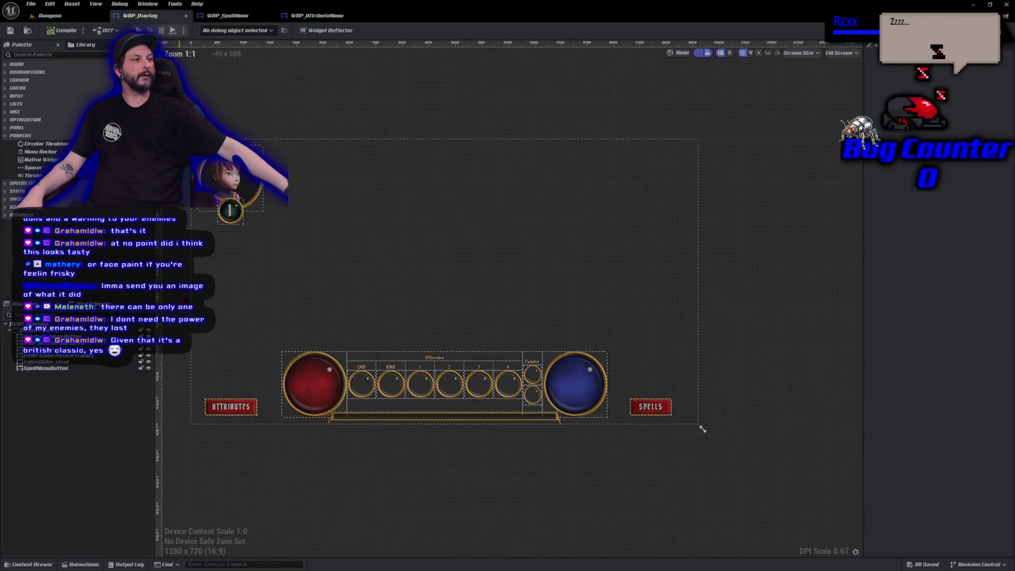
{"action": "left_click_drag", "start_coordinate": [270, 468], "coordinate": [308, 489]}
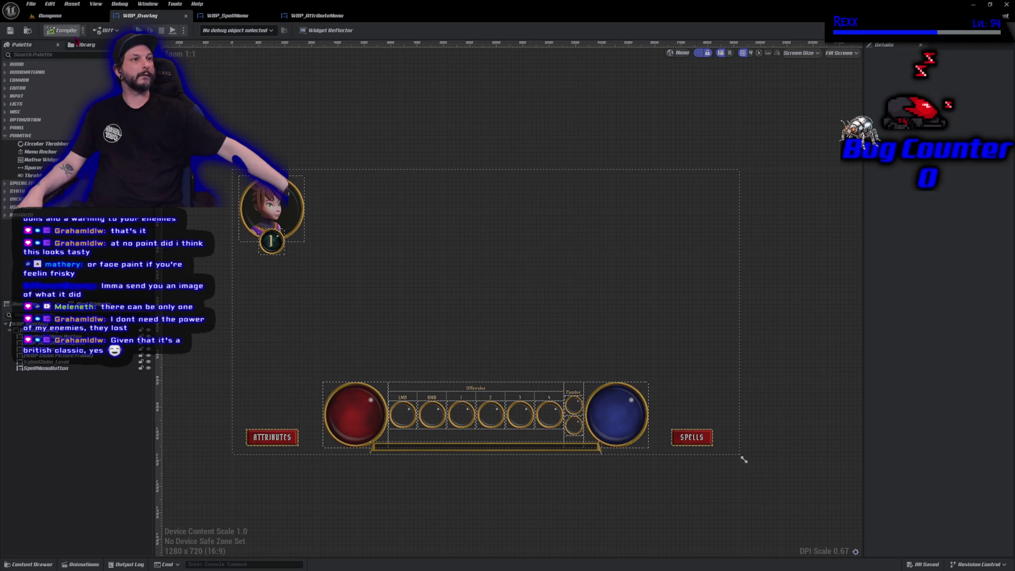
{"action": "left_click", "coordinate": [320, 18]}
{"action": "left_click", "coordinate": [227, 15]}
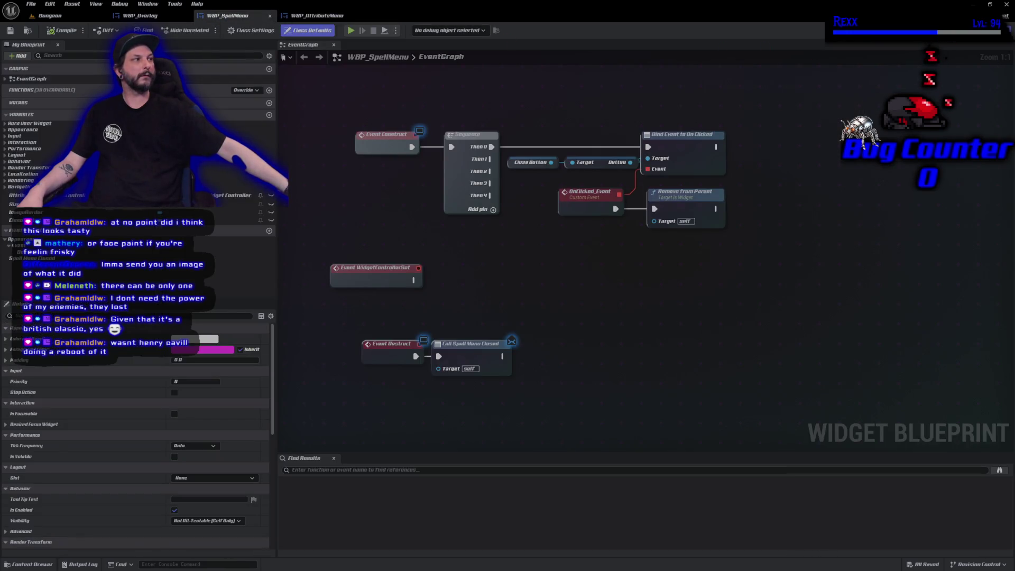
{"action": "left_click", "coordinate": [969, 30]}
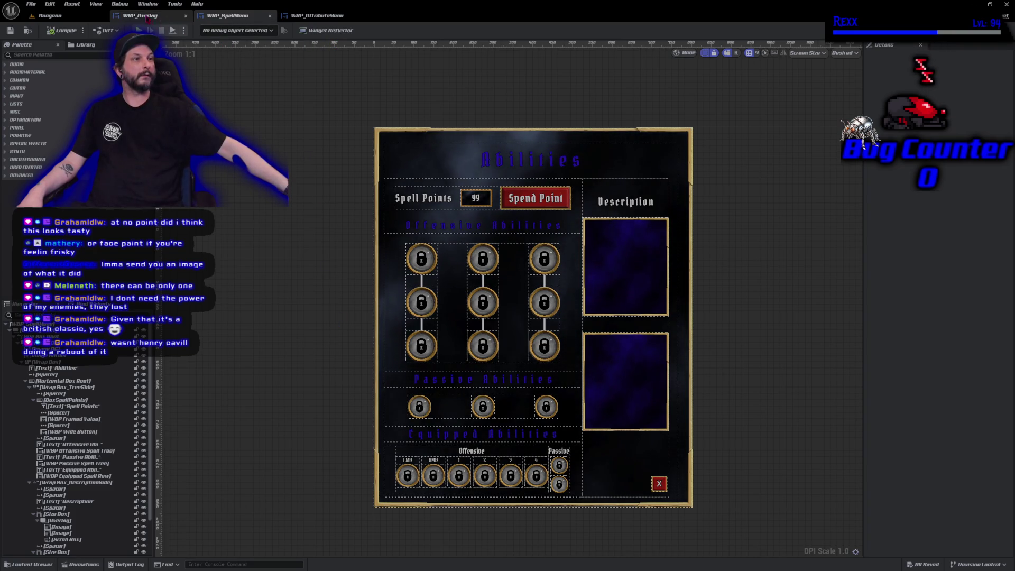
Return to the Dungeon level's wide room view and bring up GitHub Desktop's five pending changes
{"action": "left_click", "coordinate": [79, 17]}
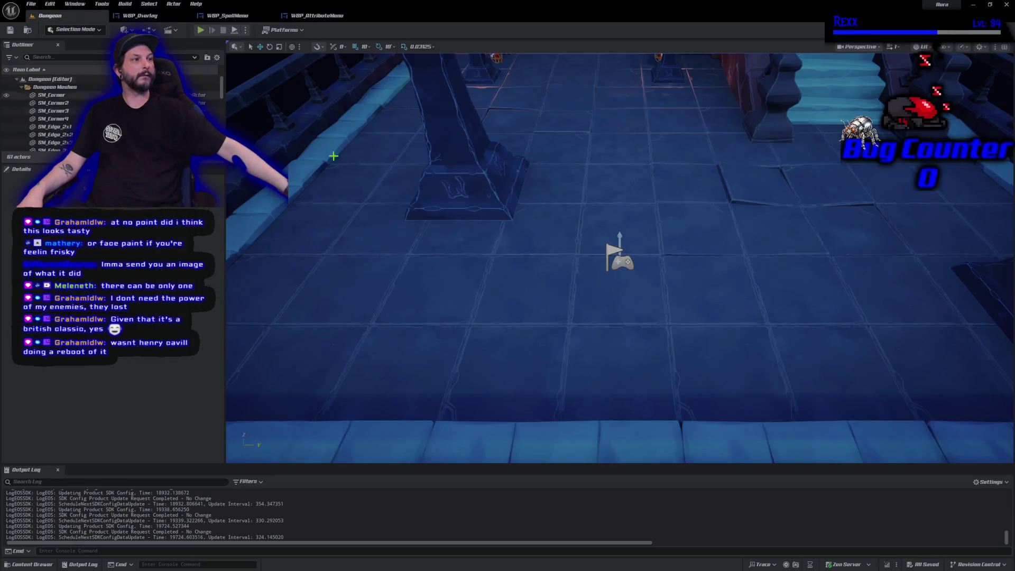
{"action": "key", "text": "1"}
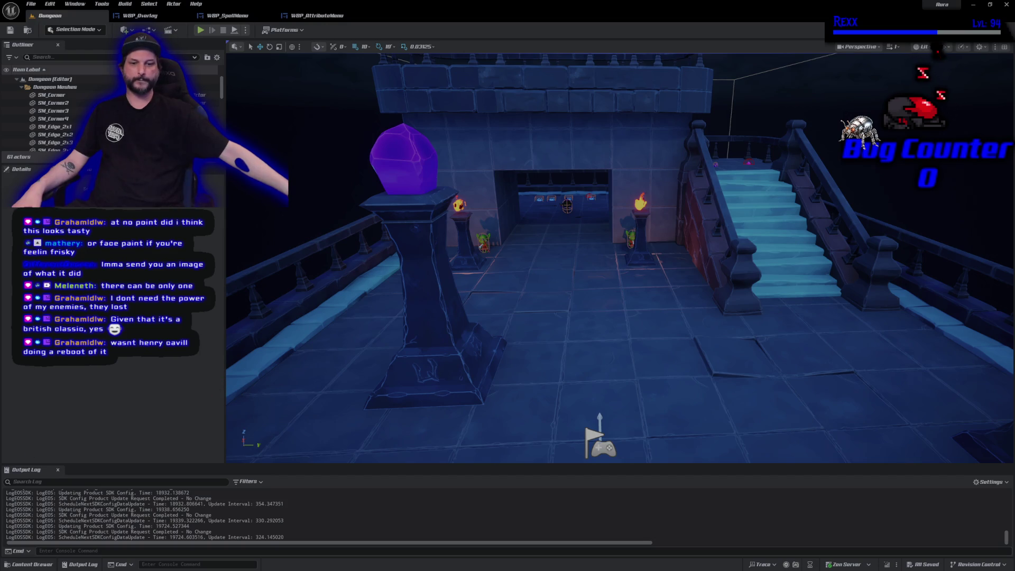
{"action": "key", "text": "alt+Tab"}
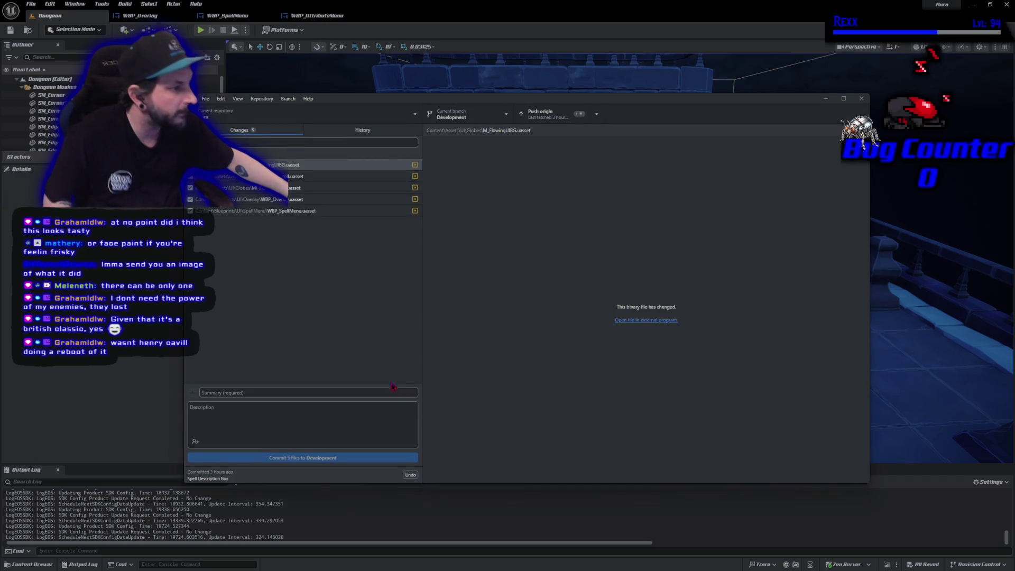
Commit the five files to Development as 'Spell Menu Button' and push to origin
{"action": "left_click", "coordinate": [383, 391]}
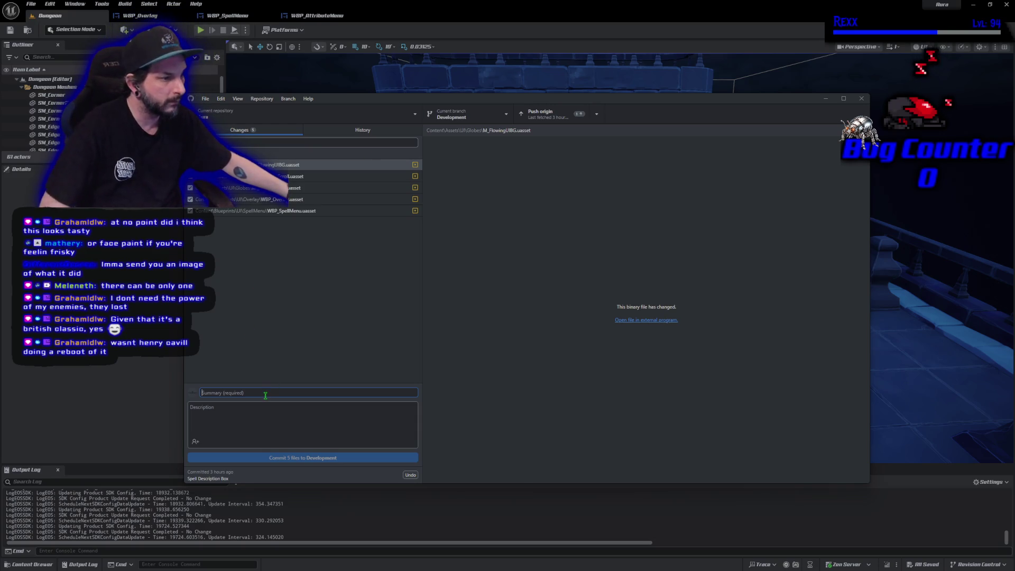
{"action": "type", "text": "Spell Menu Button"}
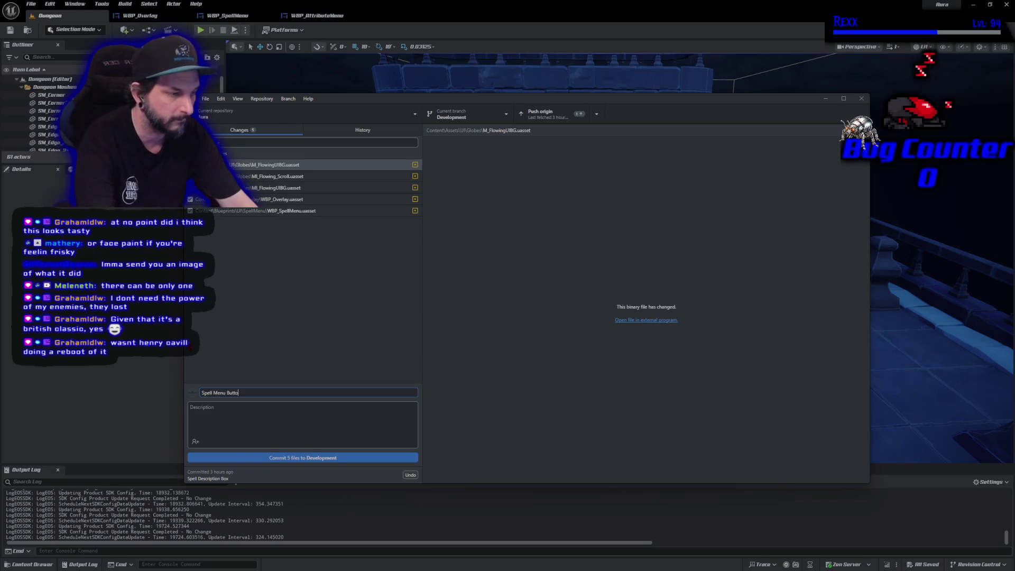
{"action": "left_click", "coordinate": [302, 459]}
{"action": "left_click", "coordinate": [735, 207]}
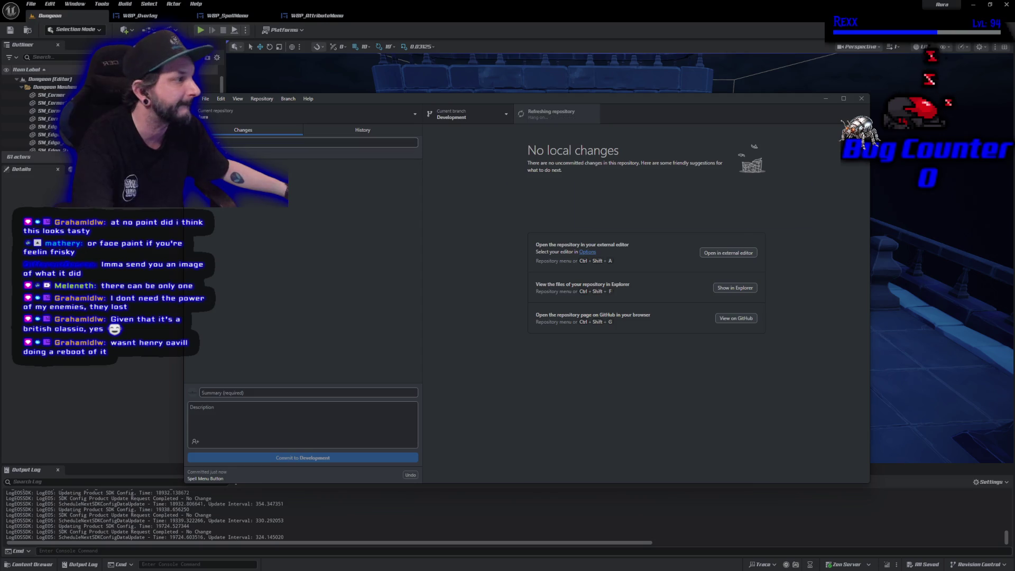
{"action": "left_click_drag", "start_coordinate": [644, 43], "coordinate": [592, 42]}
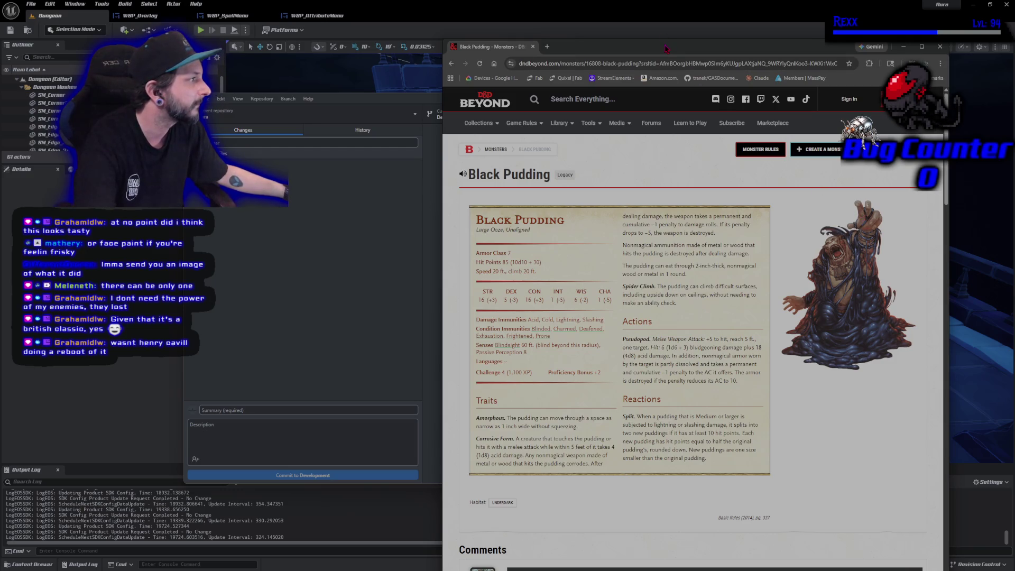
{"action": "left_click", "coordinate": [903, 47]}
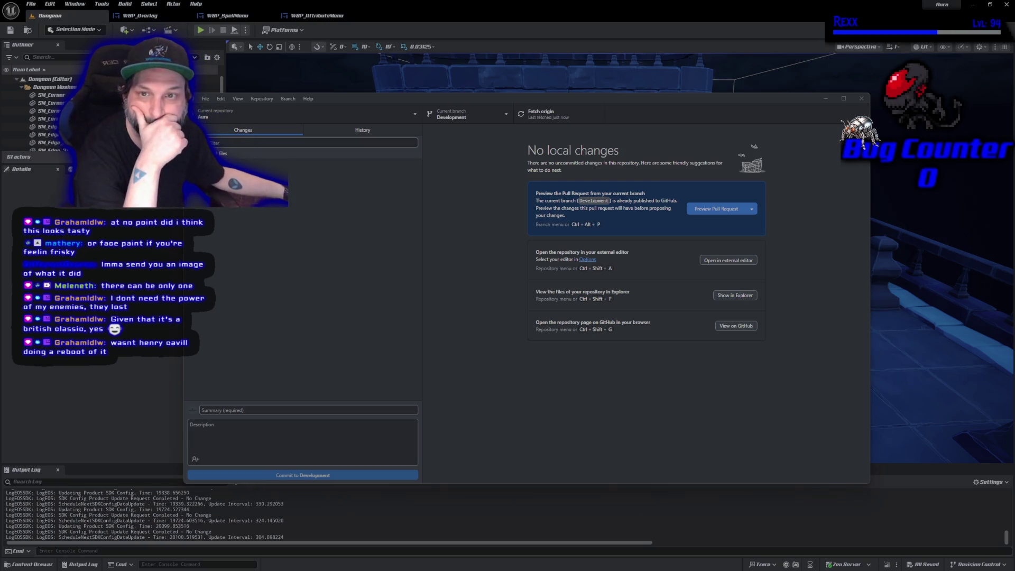
Pull the Highlander reboot article into the Black Pudding browser window, skim it, then close it
{"action": "key", "text": "alt+Tab"}
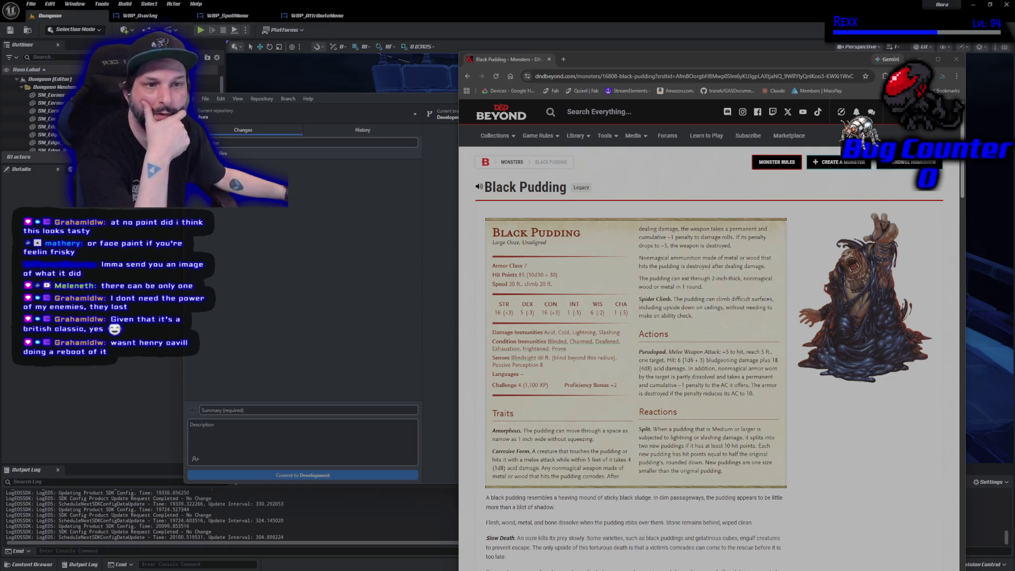
{"action": "mouse_move", "coordinate": [249, 199]}
{"action": "left_mouse_down"}
{"action": "mouse_move", "coordinate": [529, 7]}
{"action": "mouse_move", "coordinate": [647, 68]}
{"action": "left_mouse_up"}
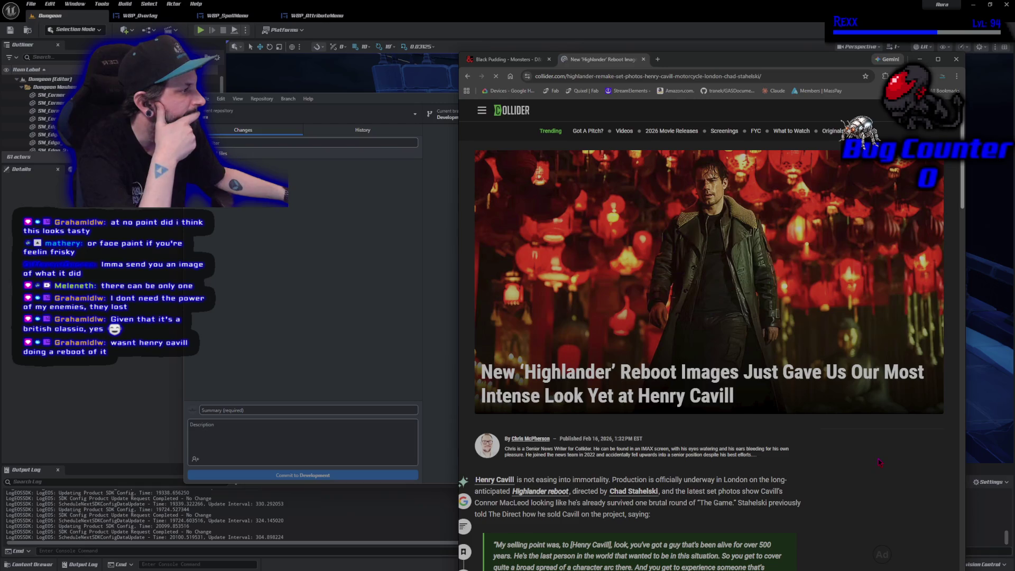
{"action": "scroll", "coordinate": [879, 461], "scroll_direction": "down", "scroll_amount": 3}
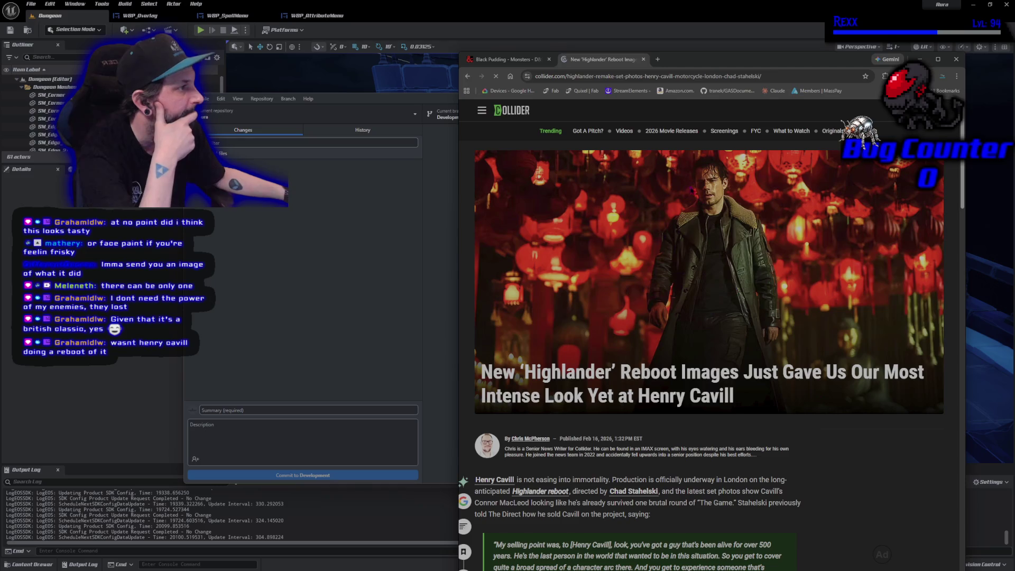
{"action": "left_click", "coordinate": [643, 59]}
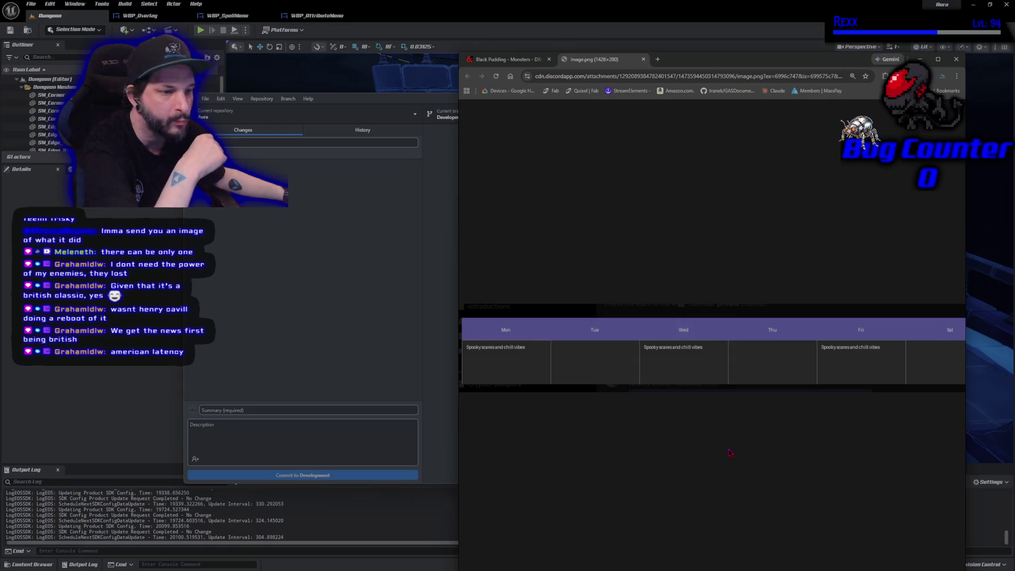
Close the schedule image tab and open a new blank tab beside the Black Pudding page
{"action": "middle_click", "coordinate": [603, 62]}
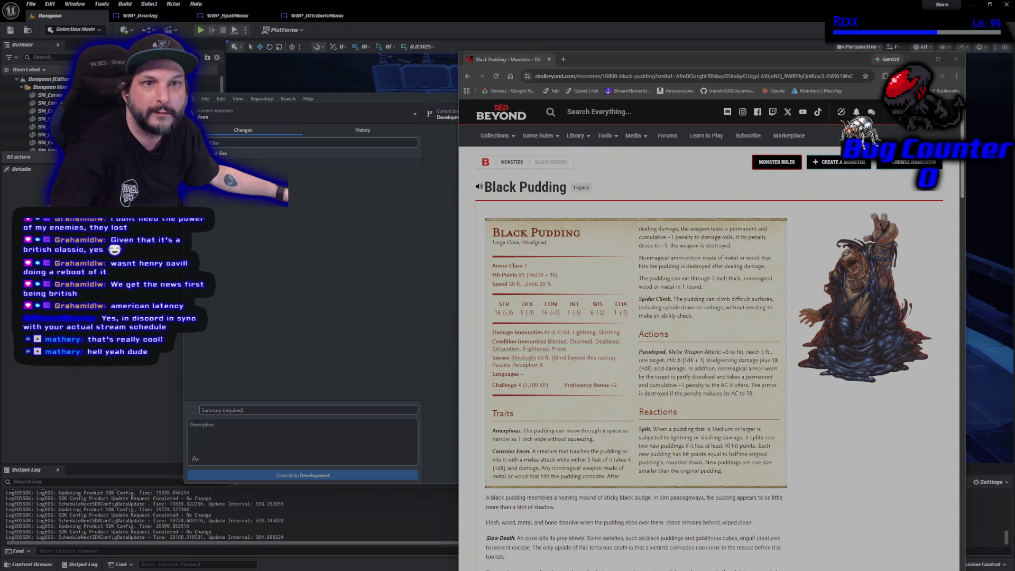
{"action": "left_click", "coordinate": [562, 59]}
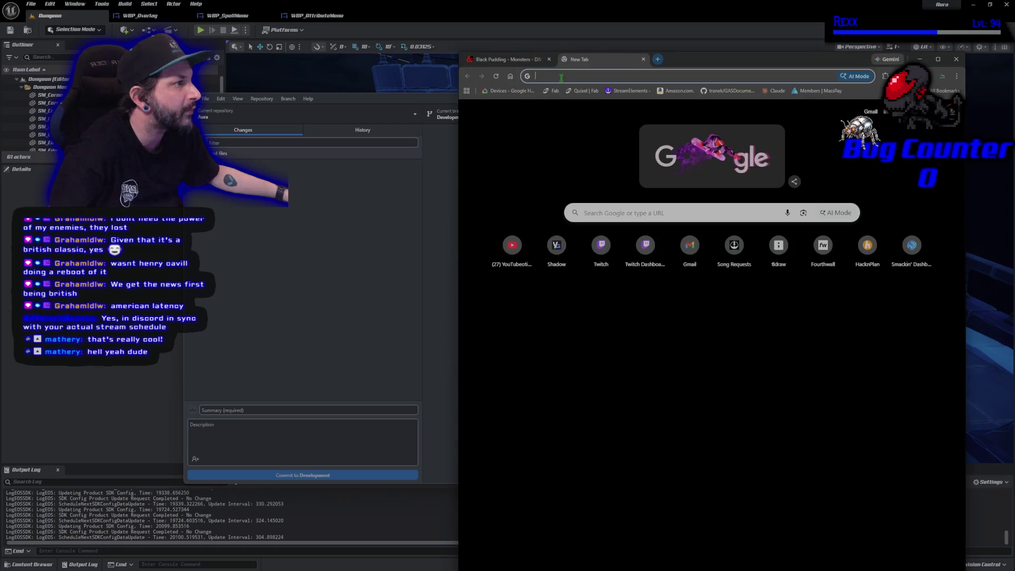
From the Twitch home page, open a followed channel's stream and scroll through its panels
{"action": "left_click", "coordinate": [611, 268]}
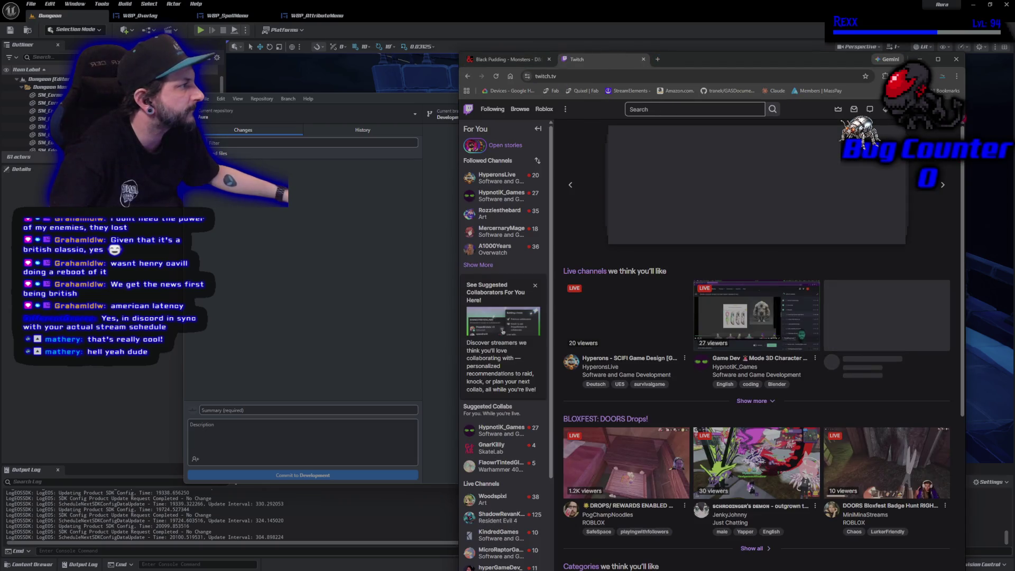
{"action": "left_click", "coordinate": [949, 109]}
{"action": "left_click", "coordinate": [740, 180]}
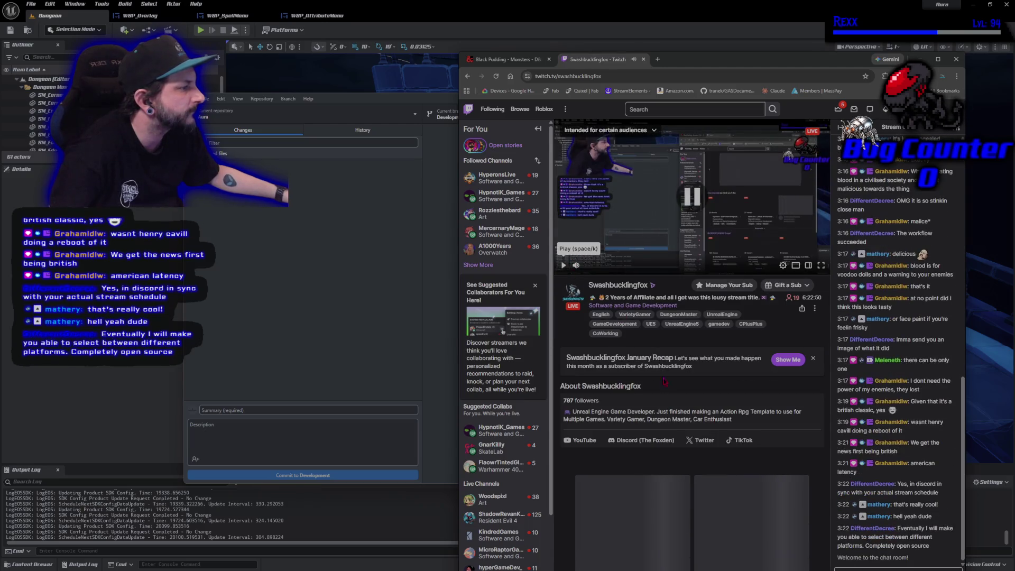
{"action": "scroll", "coordinate": [668, 395], "scroll_direction": "down", "scroll_amount": 3}
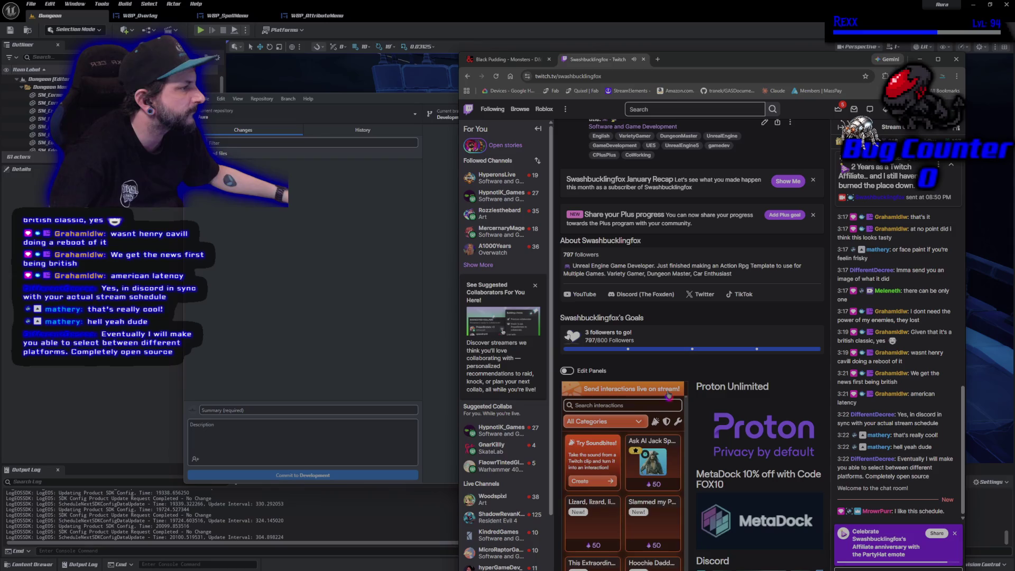
{"action": "scroll", "coordinate": [726, 352], "scroll_direction": "up", "scroll_amount": 4}
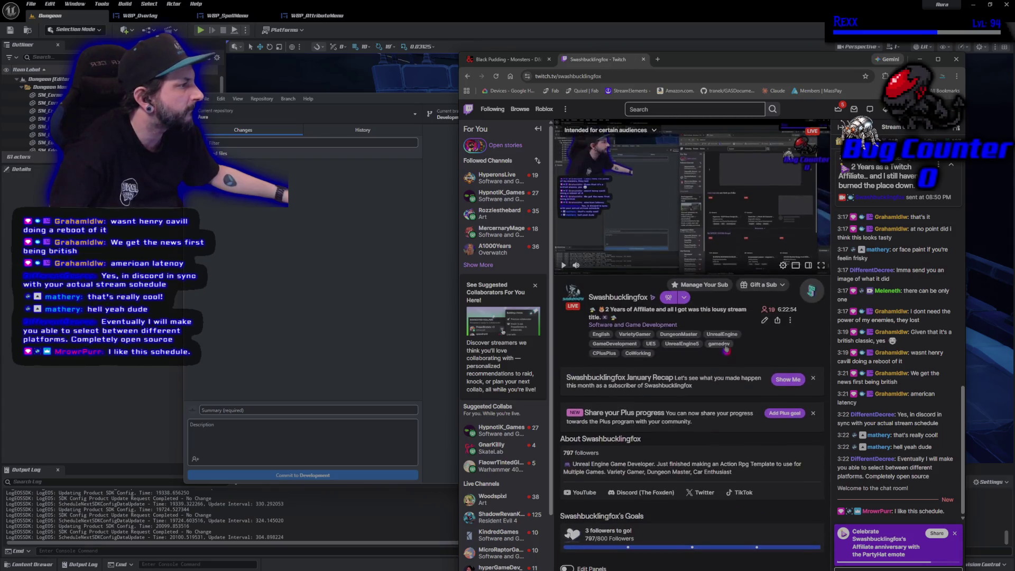
{"action": "scroll", "coordinate": [764, 303], "scroll_direction": "down", "scroll_amount": 7}
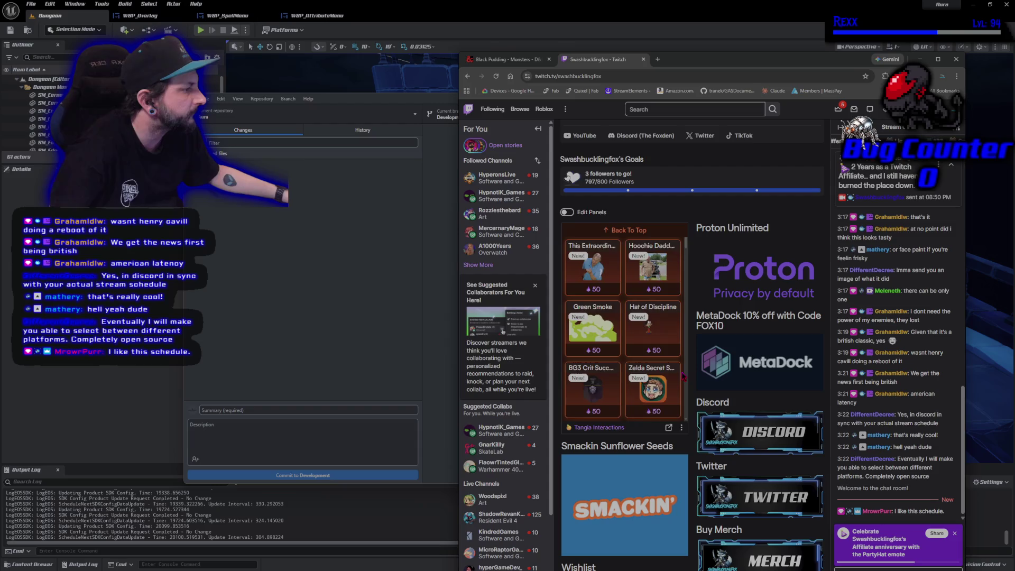
{"action": "scroll", "coordinate": [653, 482], "scroll_direction": "down", "scroll_amount": 5}
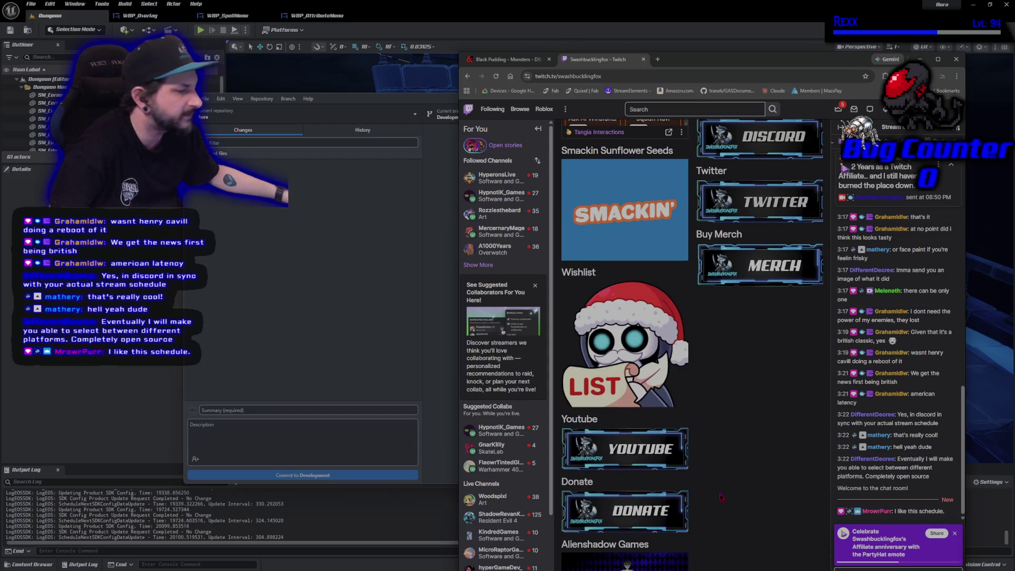
{"action": "scroll", "coordinate": [719, 494], "scroll_direction": "up", "scroll_amount": 12}
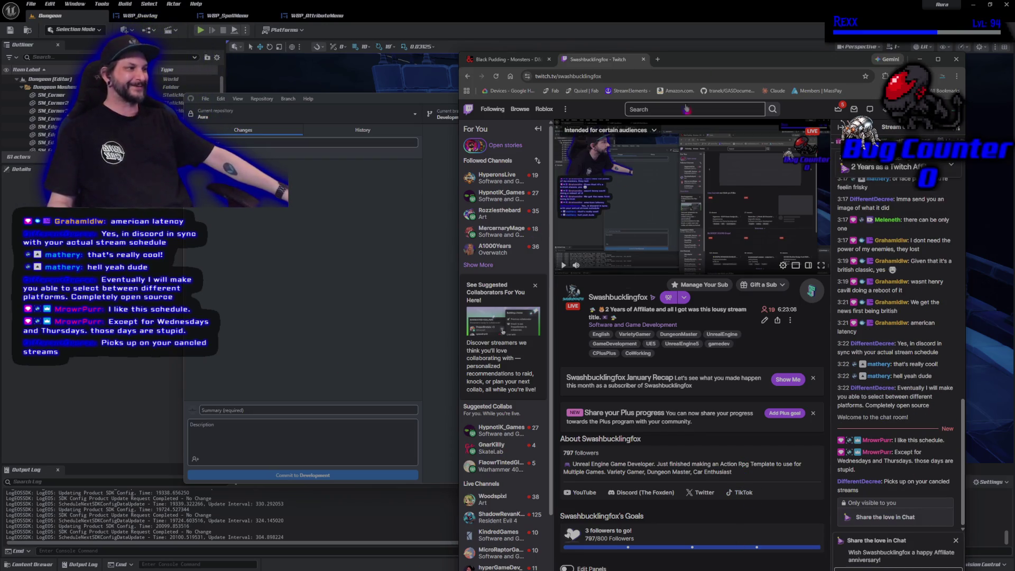
Shift the Chrome window further left, review the channel panels again, and maximize the browser
{"action": "mouse_move", "coordinate": [699, 63]}
{"action": "left_mouse_down"}
{"action": "mouse_move", "coordinate": [643, 58]}
{"action": "mouse_move", "coordinate": [629, 38]}
{"action": "left_mouse_up"}
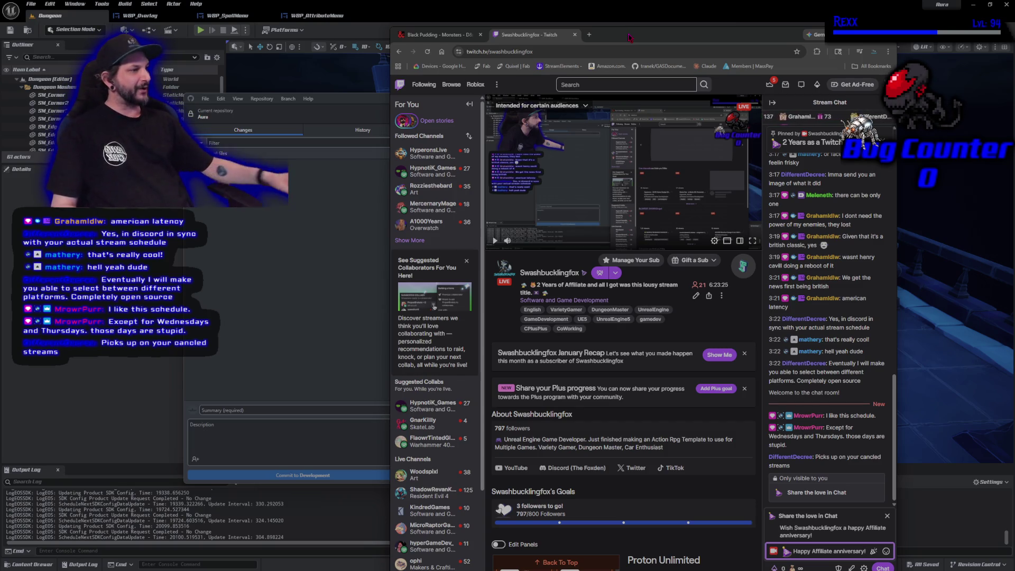
{"action": "scroll", "coordinate": [677, 411], "scroll_direction": "down", "scroll_amount": 1}
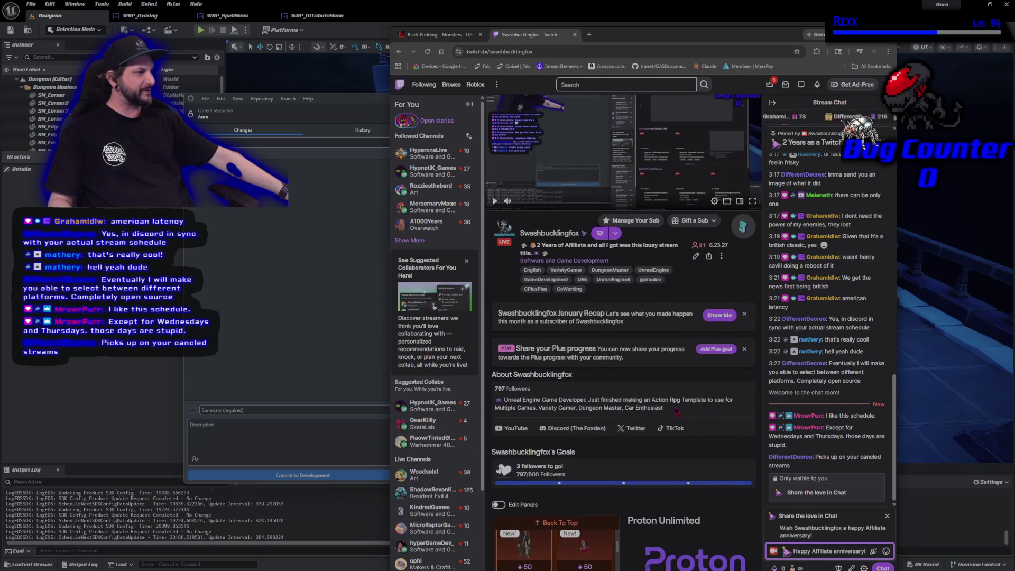
{"action": "scroll", "coordinate": [684, 385], "scroll_direction": "down", "scroll_amount": 5}
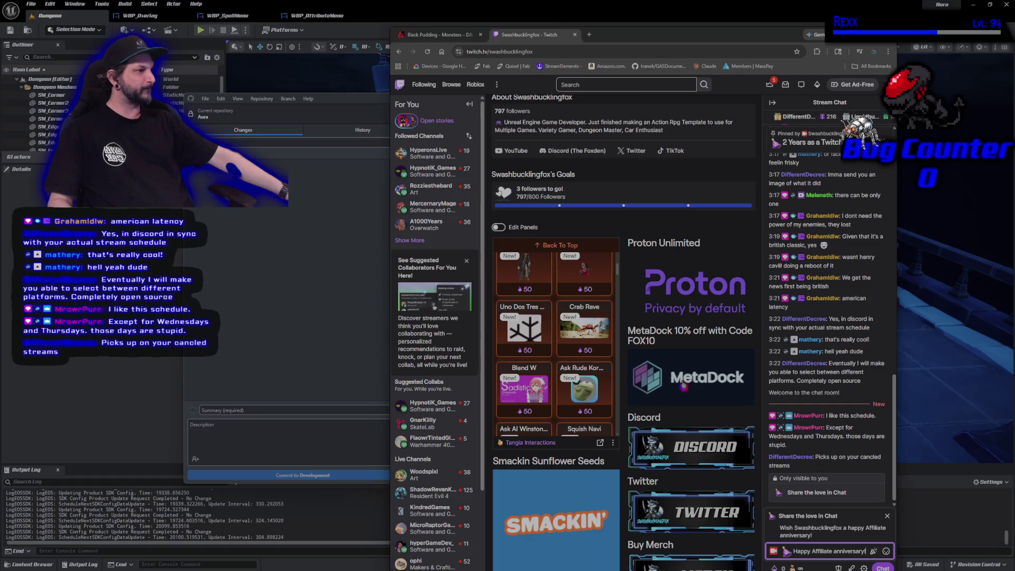
{"action": "scroll", "coordinate": [522, 317], "scroll_direction": "up", "scroll_amount": 1}
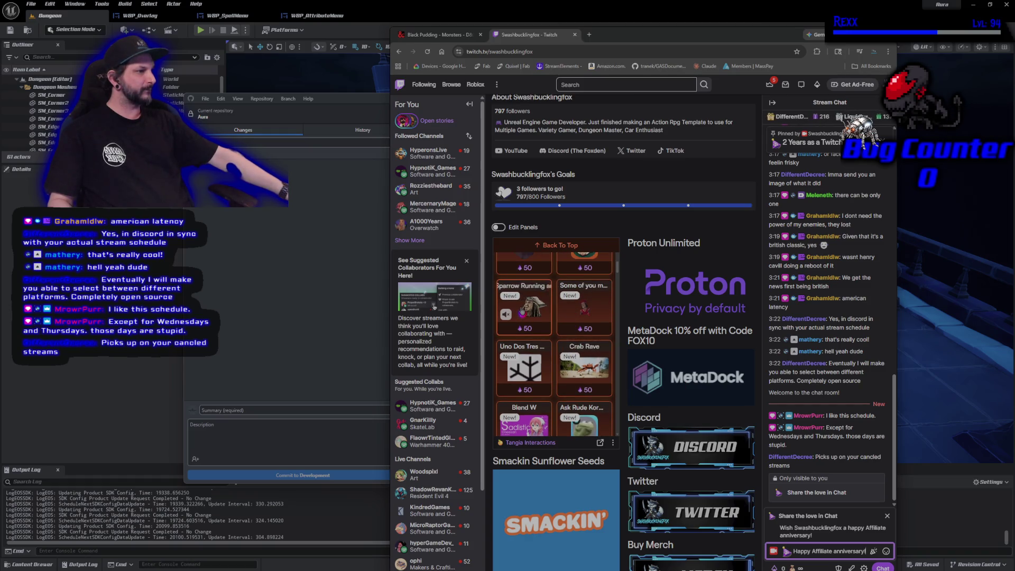
{"action": "scroll", "coordinate": [661, 317], "scroll_direction": "down", "scroll_amount": 1}
{"action": "scroll", "coordinate": [693, 323], "scroll_direction": "up", "scroll_amount": 4}
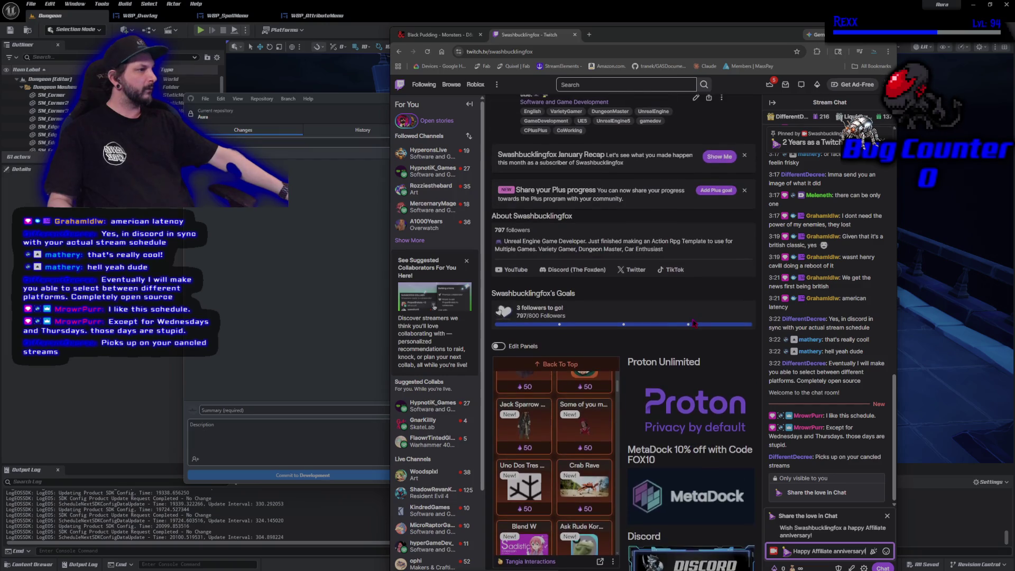
{"action": "scroll", "coordinate": [694, 323], "scroll_direction": "up", "scroll_amount": 5}
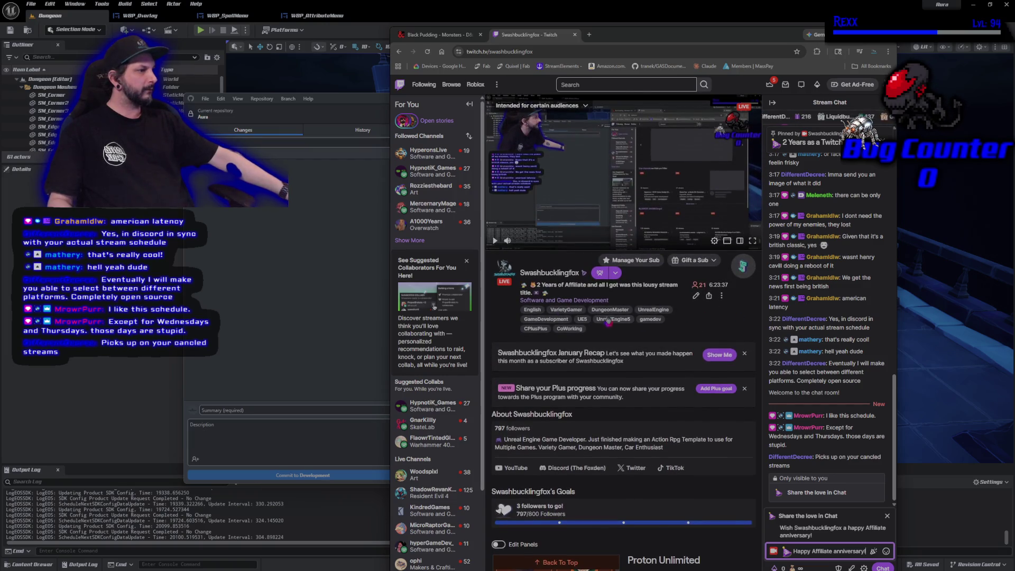
{"action": "double_click", "coordinate": [771, 34]}
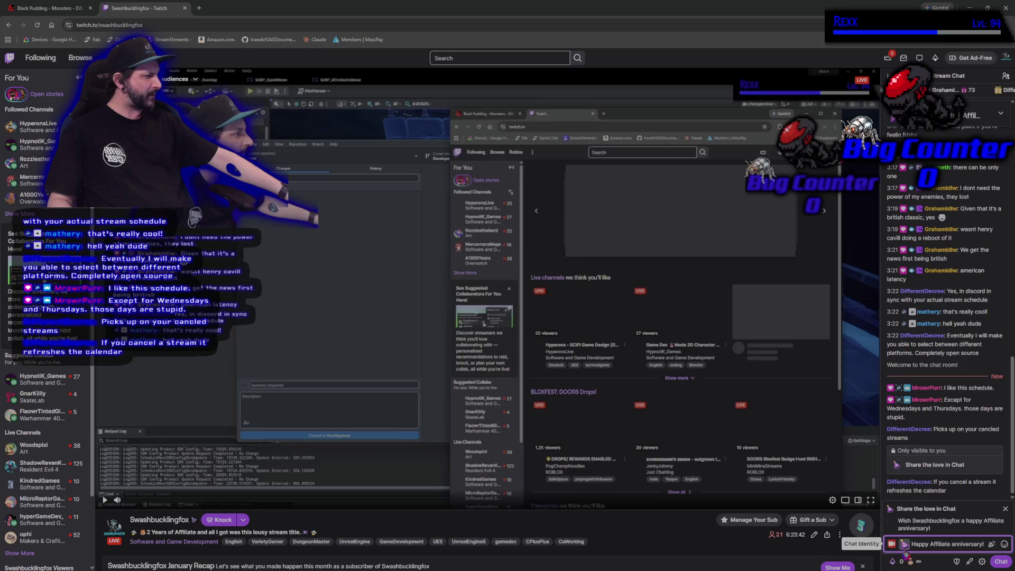
Send the 'Happy Affiliate anniversary!' message in chat and scroll through the channel page
{"action": "key", "text": "Return"}
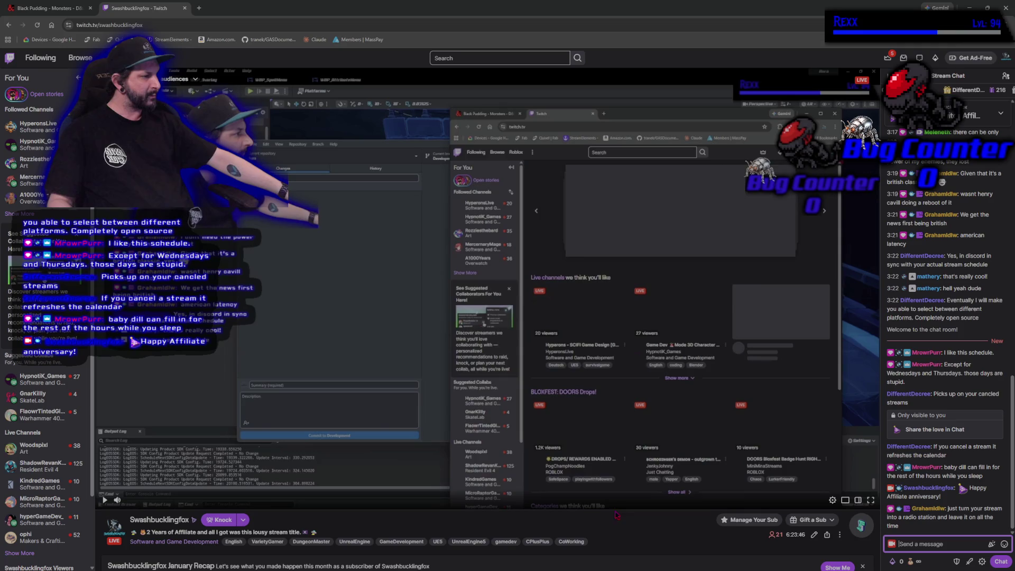
{"action": "scroll", "coordinate": [616, 515], "scroll_direction": "down", "scroll_amount": 2}
{"action": "scroll", "coordinate": [734, 534], "scroll_direction": "down", "scroll_amount": 2}
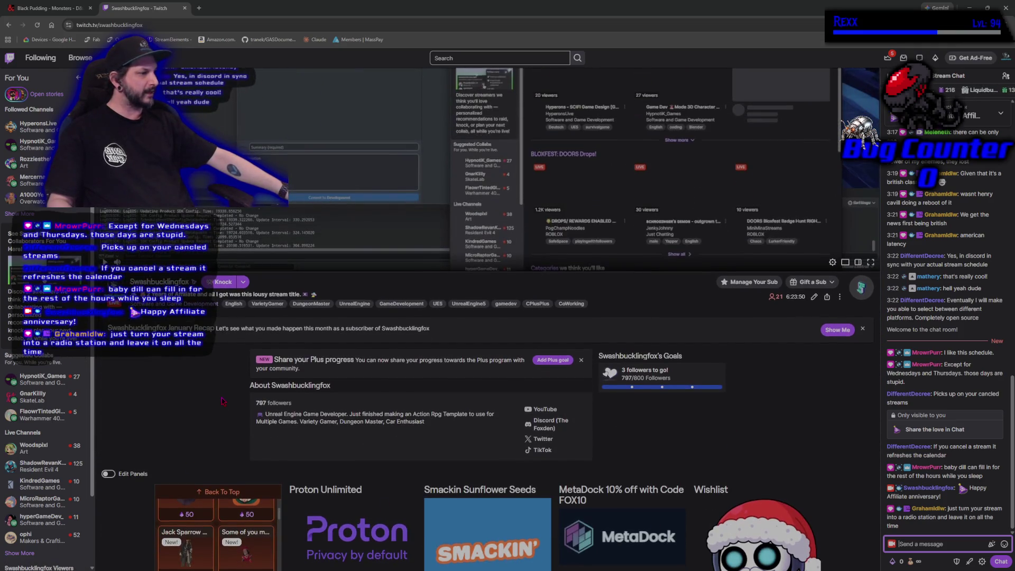
{"action": "scroll", "coordinate": [221, 402], "scroll_direction": "down", "scroll_amount": 6}
{"action": "scroll", "coordinate": [139, 443], "scroll_direction": "up", "scroll_amount": 5}
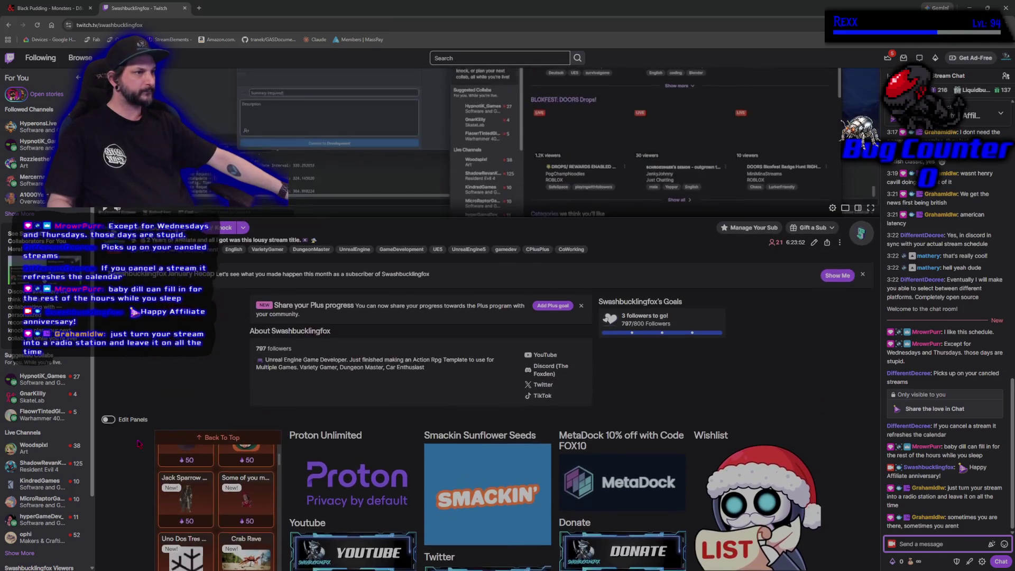
{"action": "scroll", "coordinate": [139, 443], "scroll_direction": "up", "scroll_amount": 3}
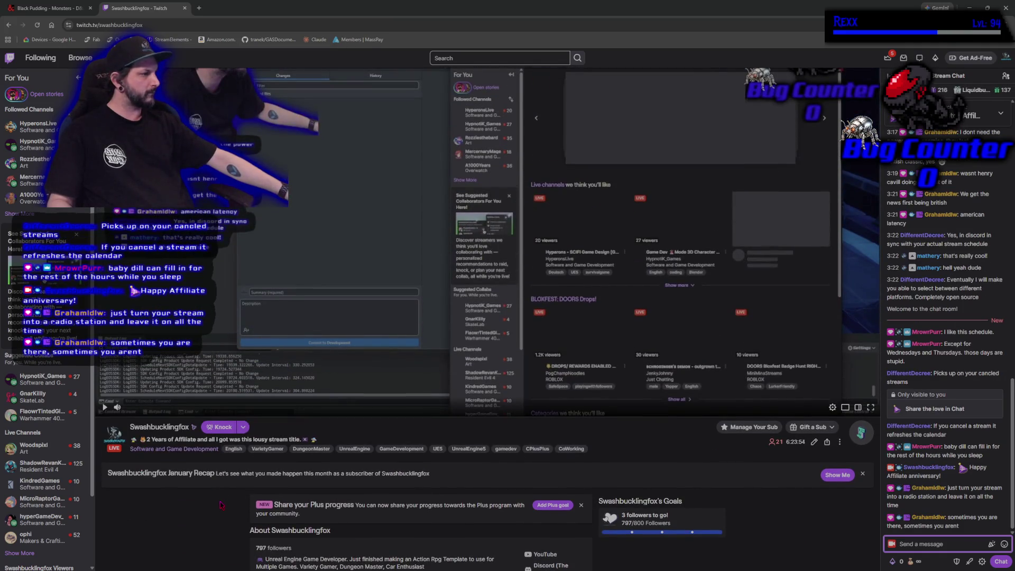
Restore Chrome onto the right half of the screen and close the Twitch tab
{"action": "scroll", "coordinate": [221, 504], "scroll_direction": "up", "scroll_amount": 2}
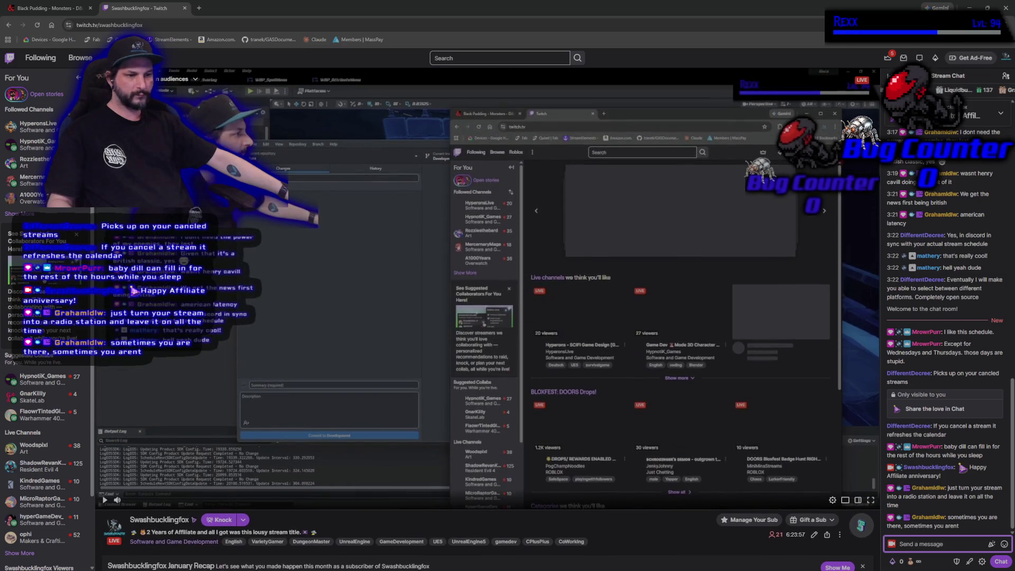
{"action": "scroll", "coordinate": [221, 504], "scroll_direction": "down", "scroll_amount": 2}
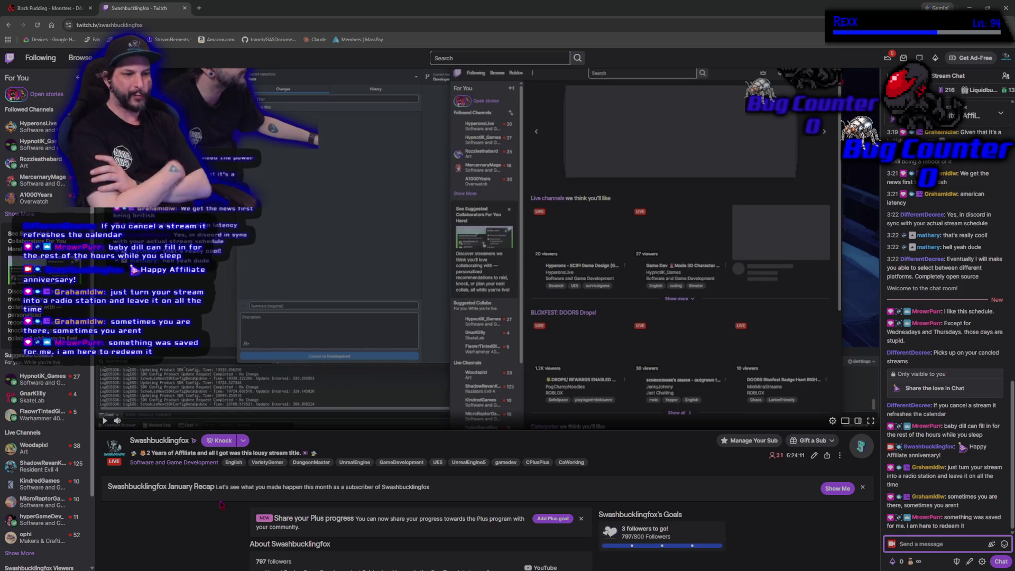
{"action": "left_click_drag", "start_coordinate": [275, 8], "coordinate": [530, 40]}
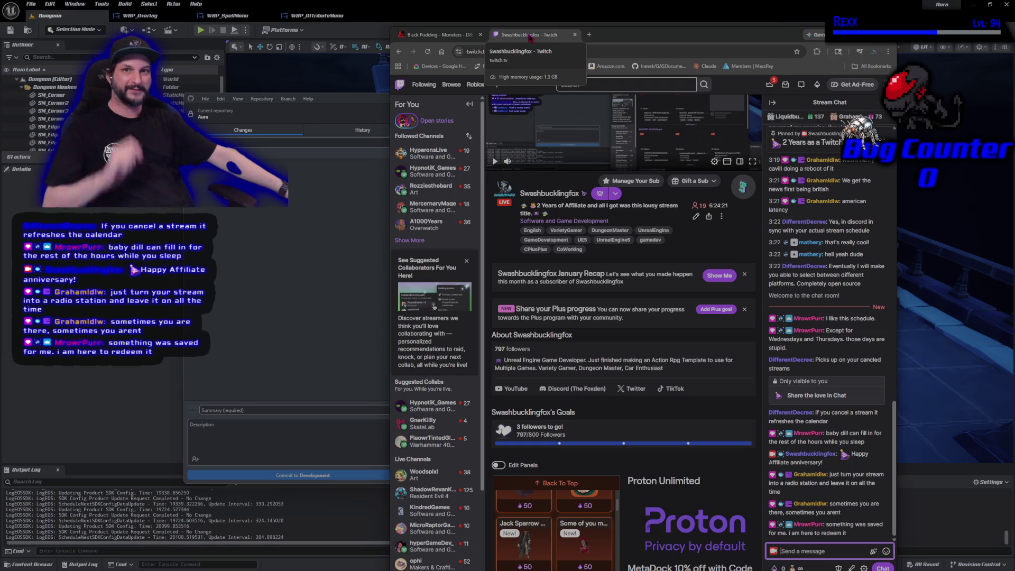
{"action": "middle_click", "coordinate": [530, 37]}
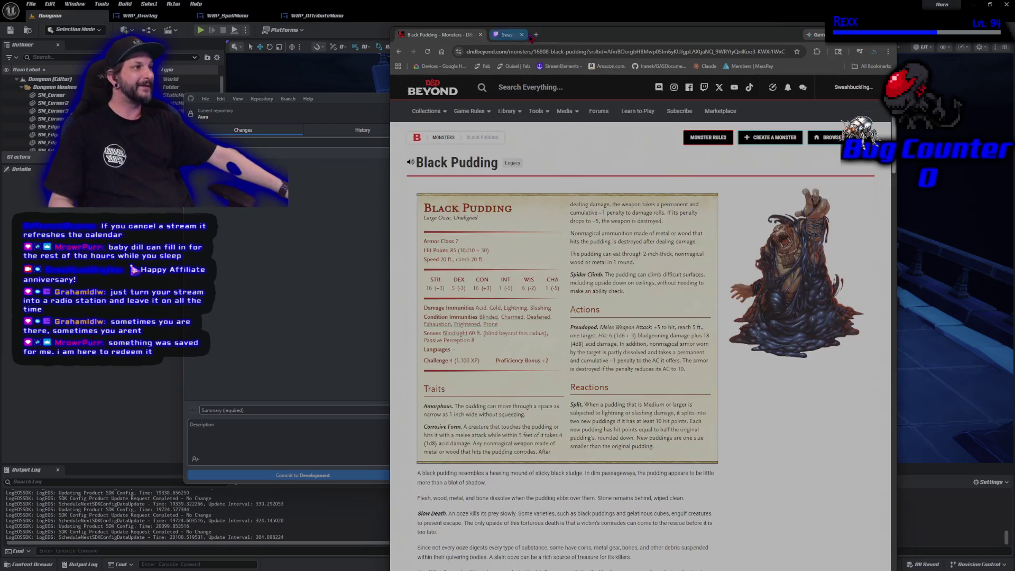
Nudge the browser slightly right and scroll through the Black Pudding stat block
{"action": "left_click_drag", "start_coordinate": [530, 37], "coordinate": [608, 44]}
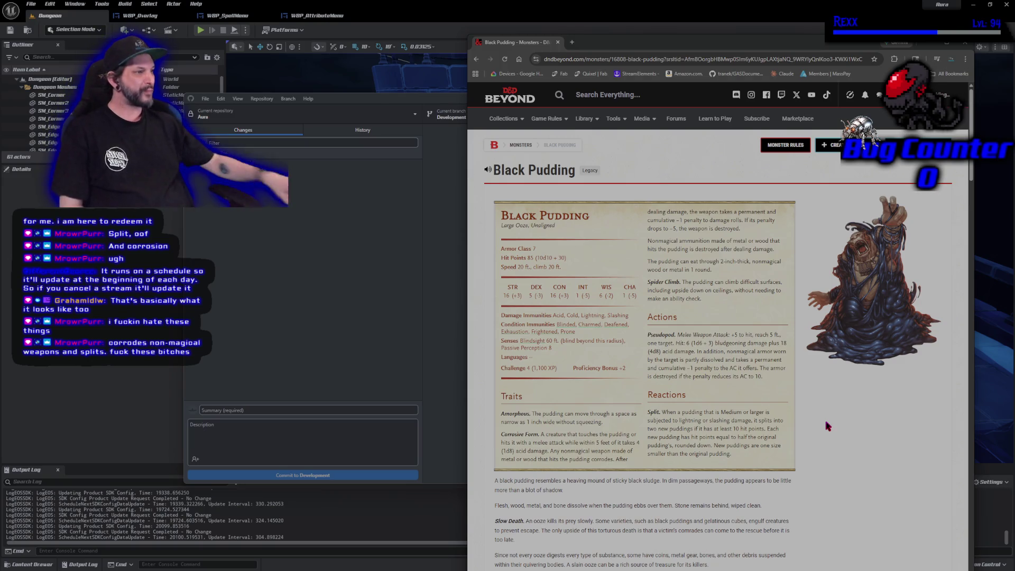
{"action": "scroll", "coordinate": [873, 393], "scroll_direction": "down", "scroll_amount": 1}
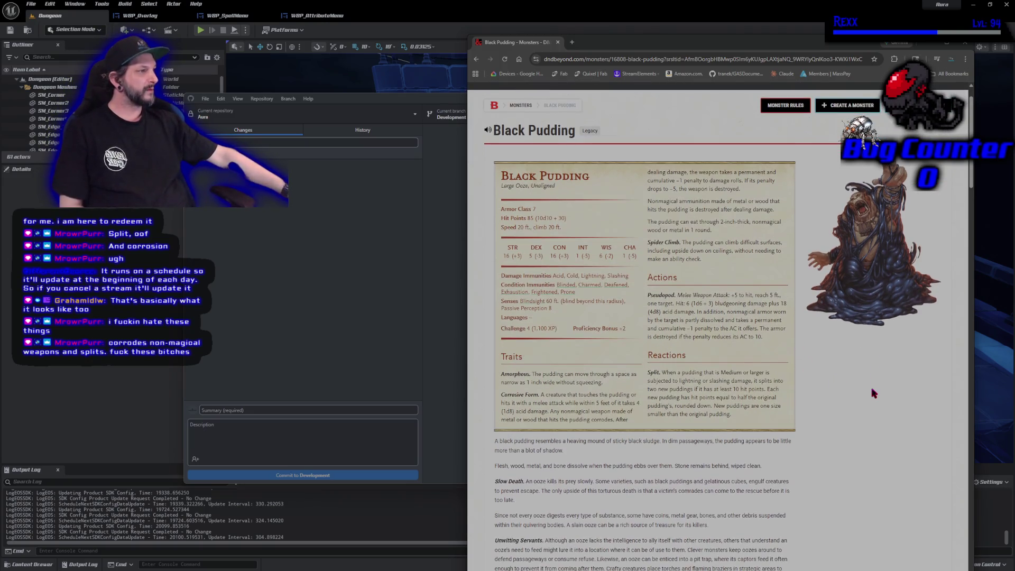
{"action": "scroll", "coordinate": [873, 394], "scroll_direction": "up", "scroll_amount": 1}
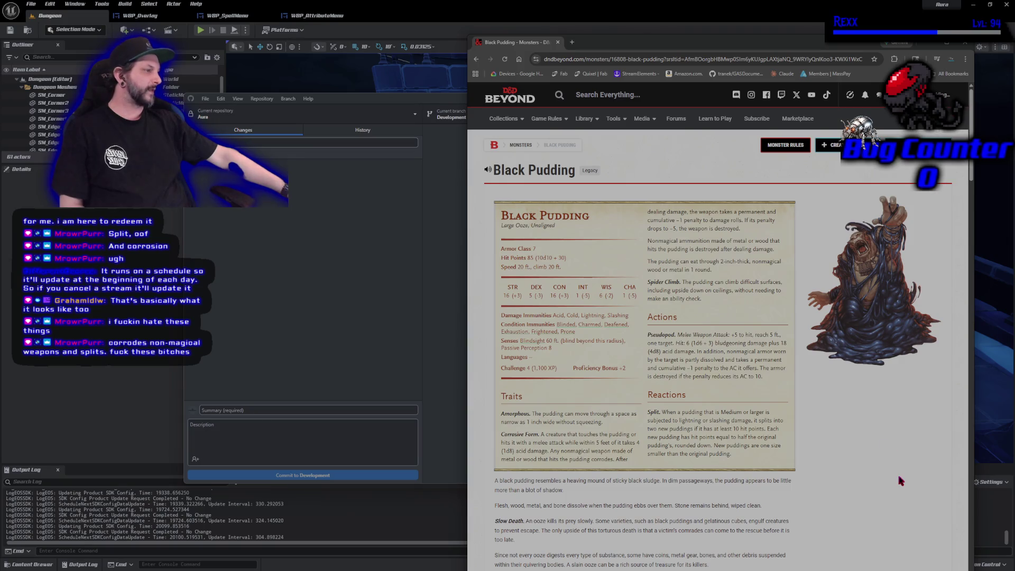
{"action": "scroll", "coordinate": [900, 481], "scroll_direction": "down", "scroll_amount": 4}
{"action": "scroll", "coordinate": [900, 481], "scroll_direction": "up", "scroll_amount": 4}
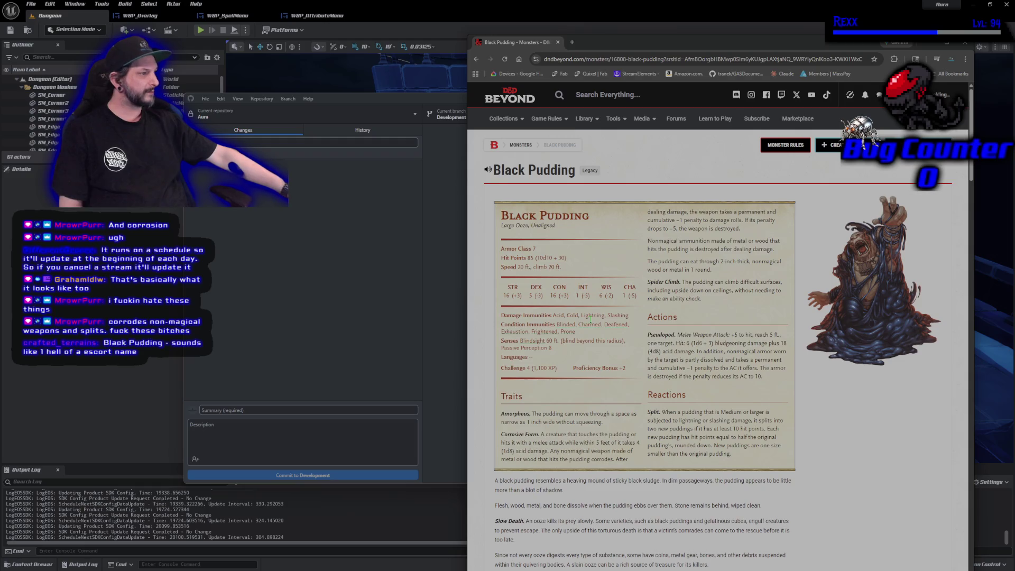
Highlight the Challenge 4 rating, then enlarge the Black Pudding artwork
{"action": "left_click_drag", "start_coordinate": [515, 375], "coordinate": [503, 377]}
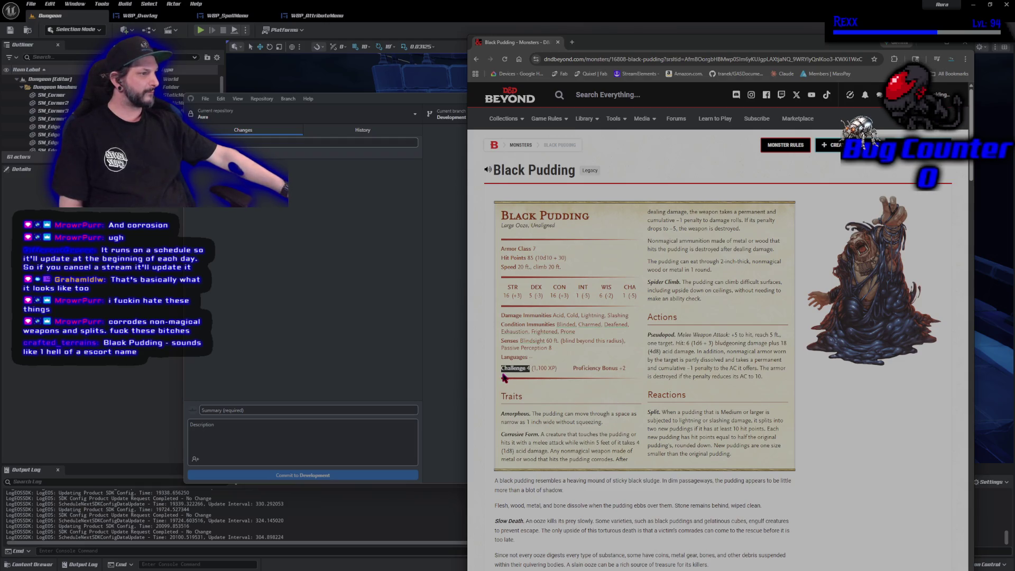
{"action": "left_click", "coordinate": [876, 426]}
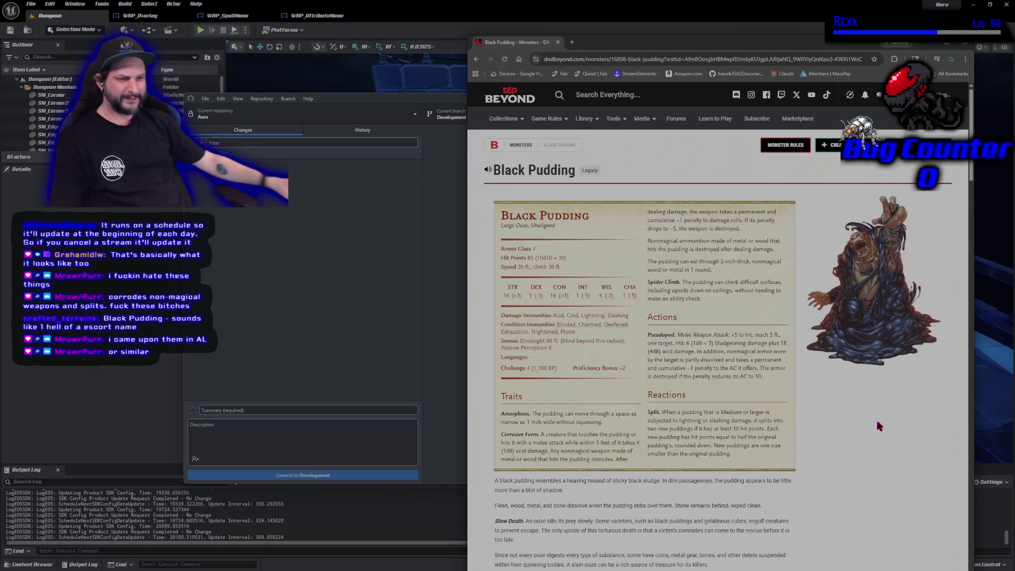
{"action": "left_click", "coordinate": [866, 286]}
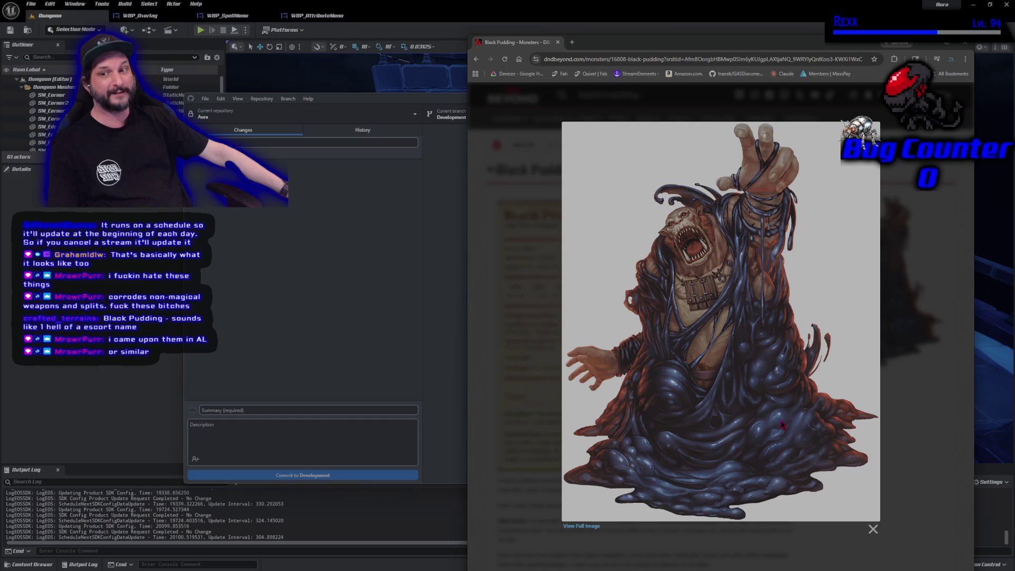
{"action": "left_click", "coordinate": [873, 529]}
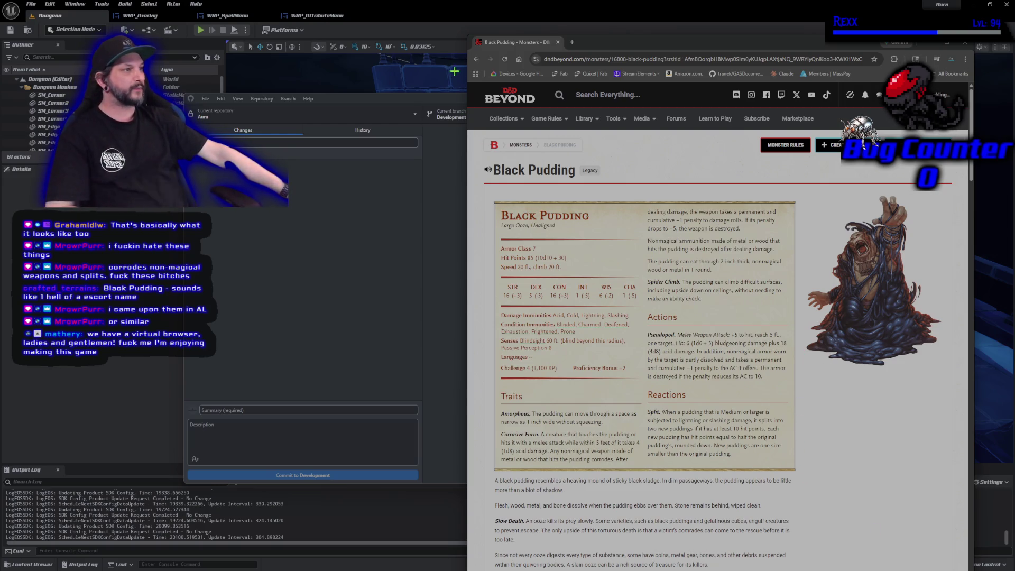
Close the Black Pudding Chrome window to reveal GitHub Desktop showing no local changes
{"action": "middle_click", "coordinate": [506, 46]}
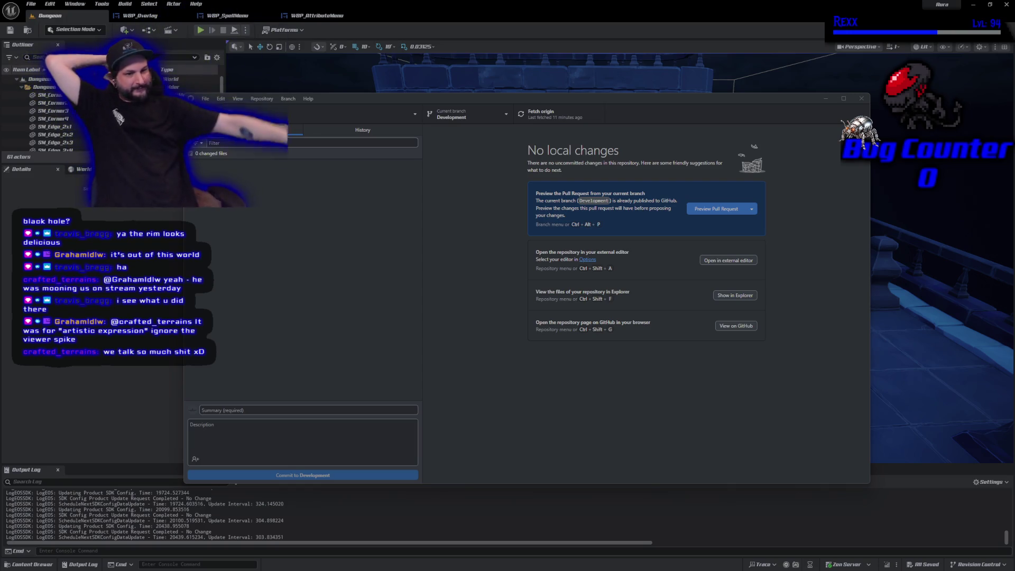
Close GitHub Desktop, start Play In Editor, and firebolt the goblins and the ghoul
{"action": "left_click", "coordinate": [856, 101]}
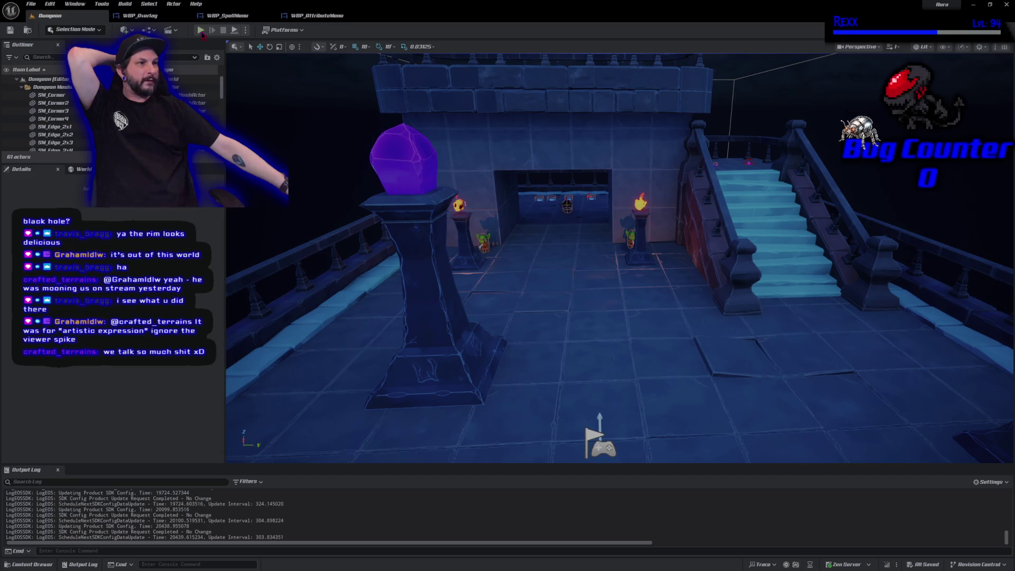
{"action": "key", "text": "alt+p"}
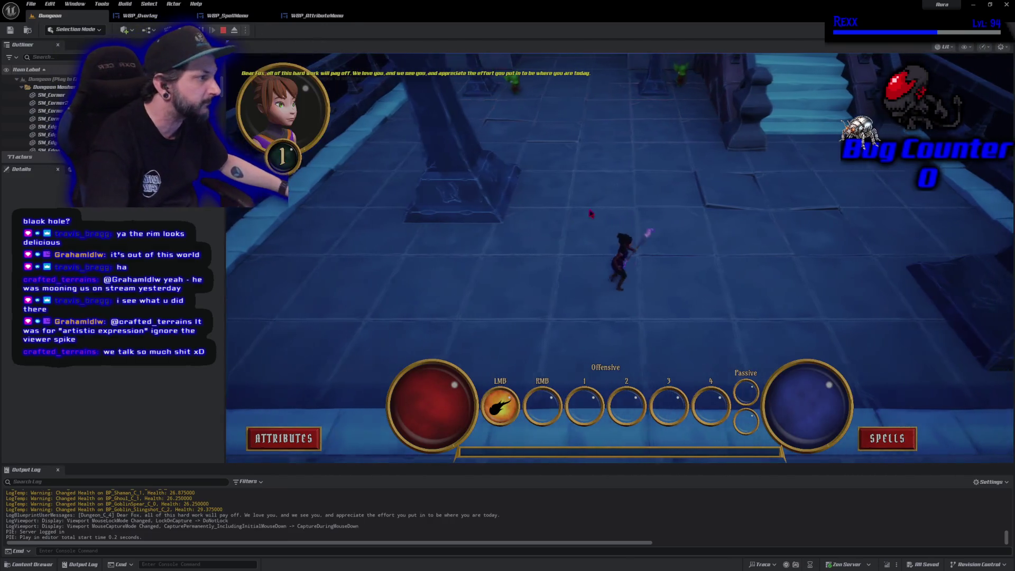
{"action": "left_click", "coordinate": [562, 135]}
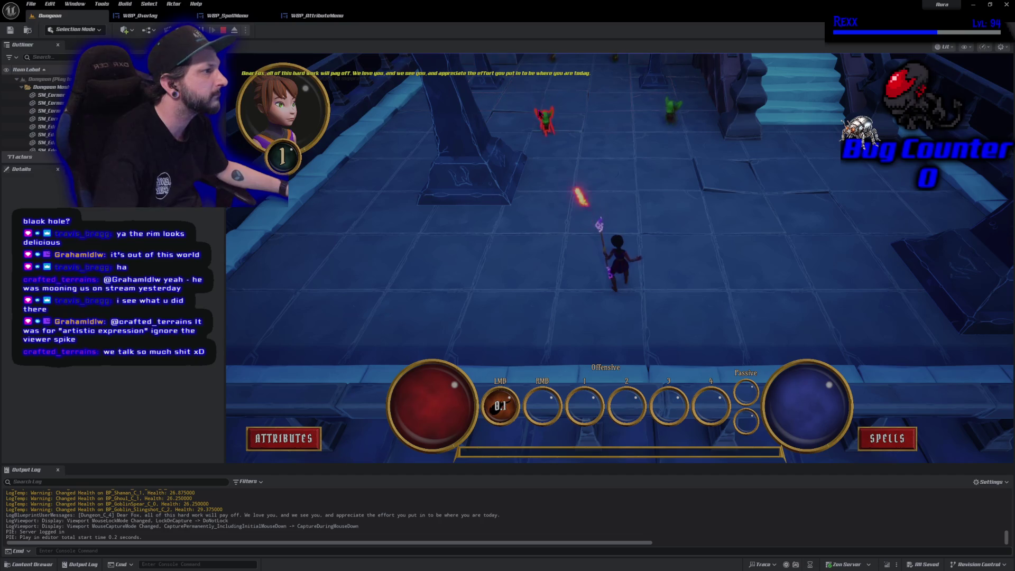
{"action": "left_click", "coordinate": [645, 180]}
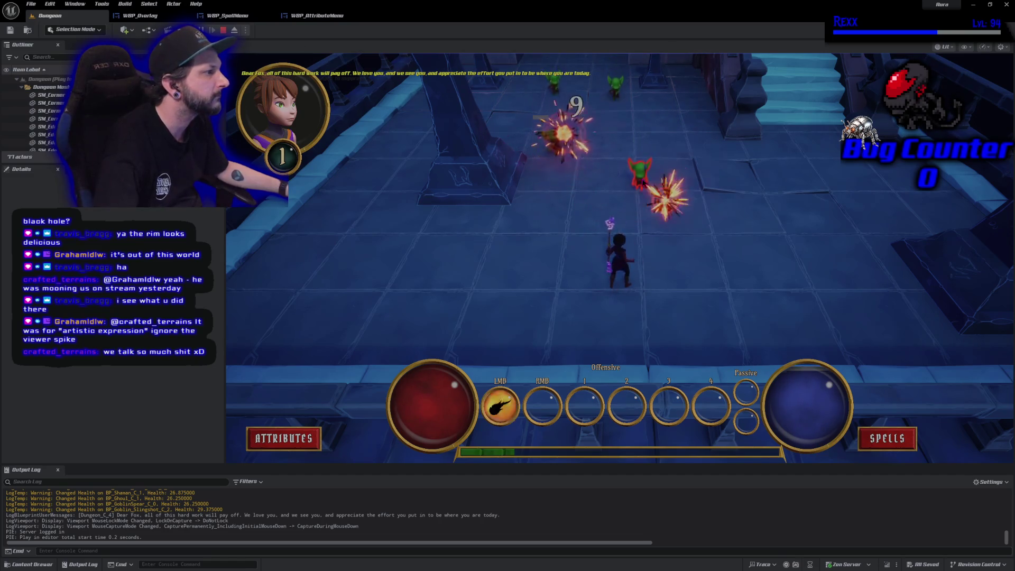
{"action": "left_click", "coordinate": [645, 180]}
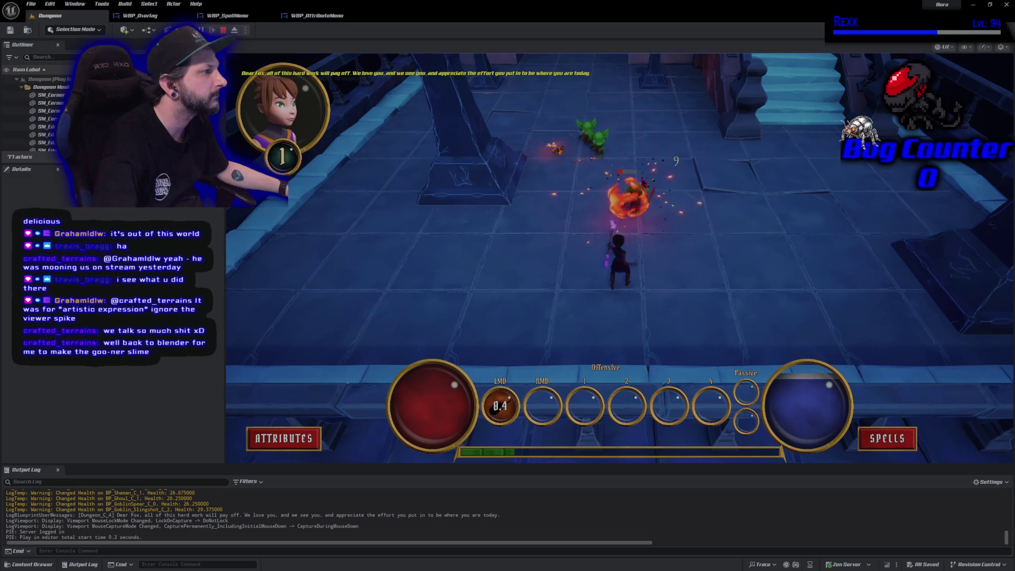
{"action": "left_click", "coordinate": [583, 176]}
{"action": "left_click", "coordinate": [583, 176]}
{"action": "left_click", "coordinate": [584, 176]}
{"action": "left_click", "coordinate": [585, 176]}
{"action": "left_click", "coordinate": [583, 176]}
{"action": "left_click", "coordinate": [560, 149]}
{"action": "left_click", "coordinate": [550, 151]}
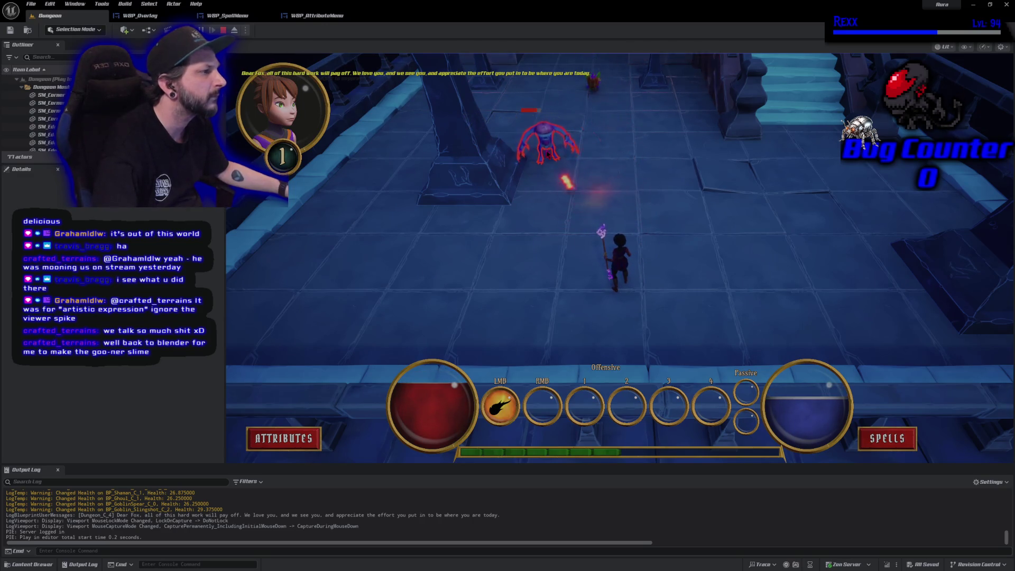
Push deeper, firebolt the demons in the room, then open the Attributes and Abilities menus
{"action": "left_click", "coordinate": [548, 154]}
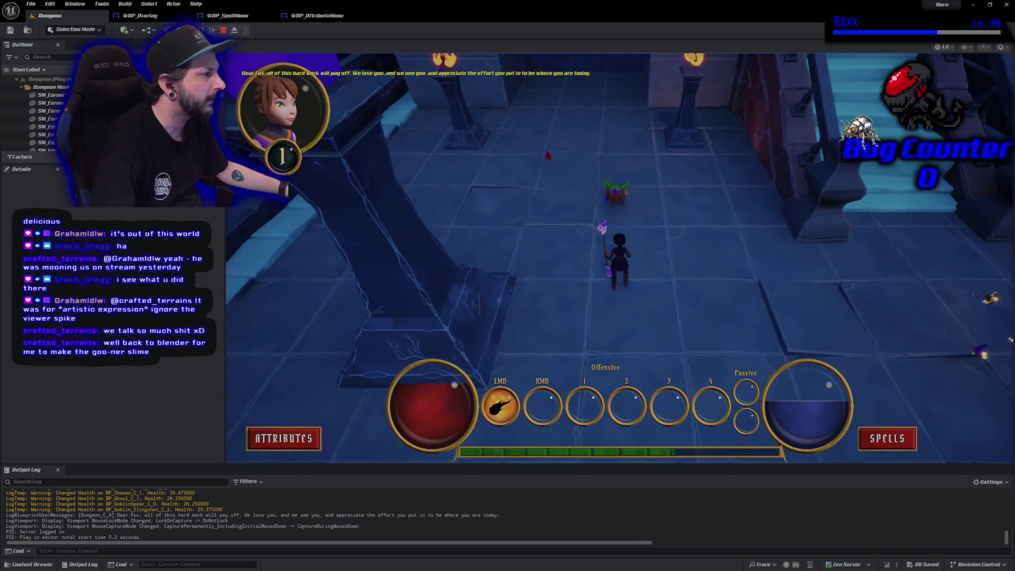
{"action": "left_click", "coordinate": [548, 154]}
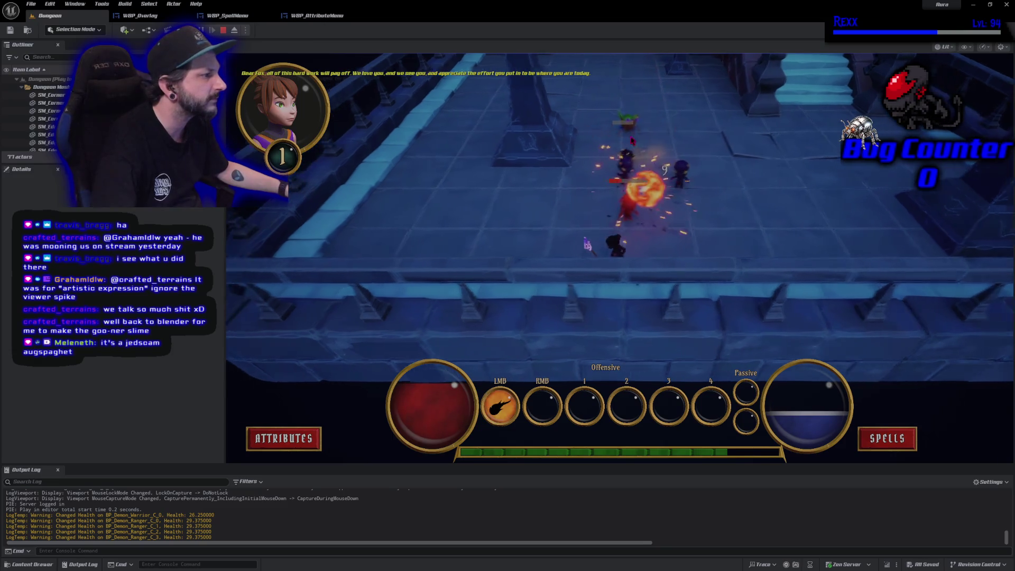
{"action": "left_click", "coordinate": [897, 226]}
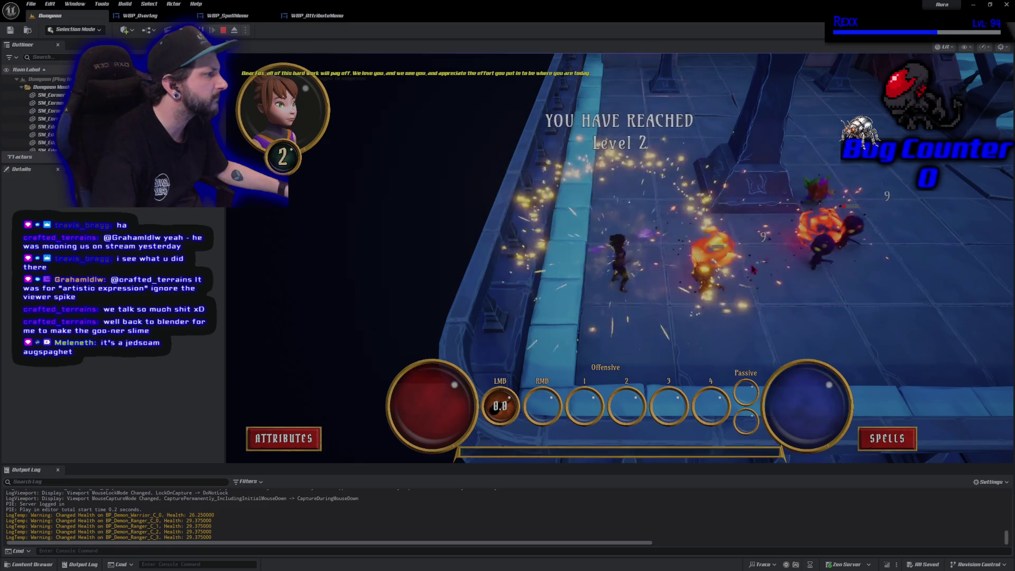
{"action": "left_click", "coordinate": [825, 238]}
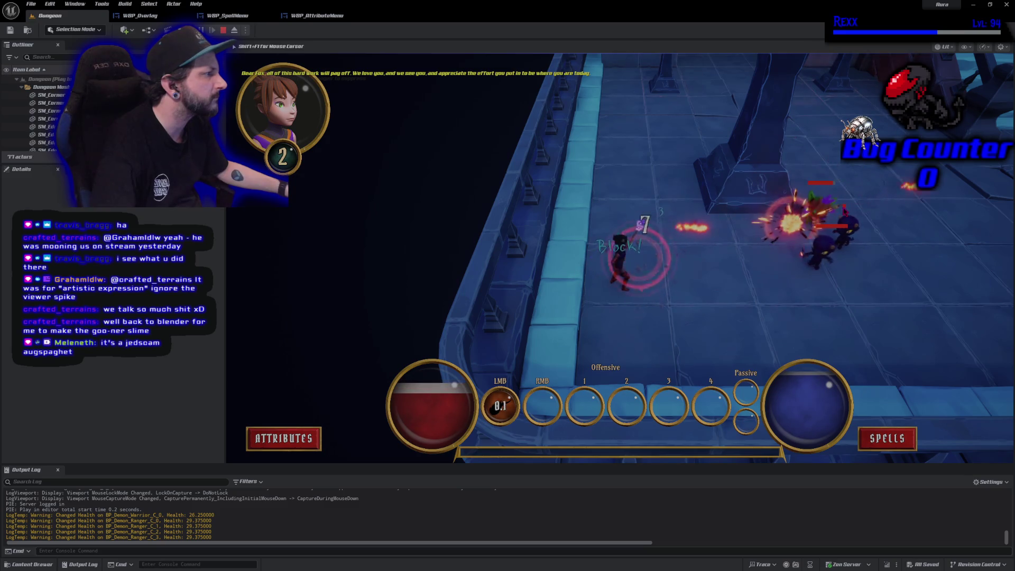
{"action": "left_click", "coordinate": [821, 203]}
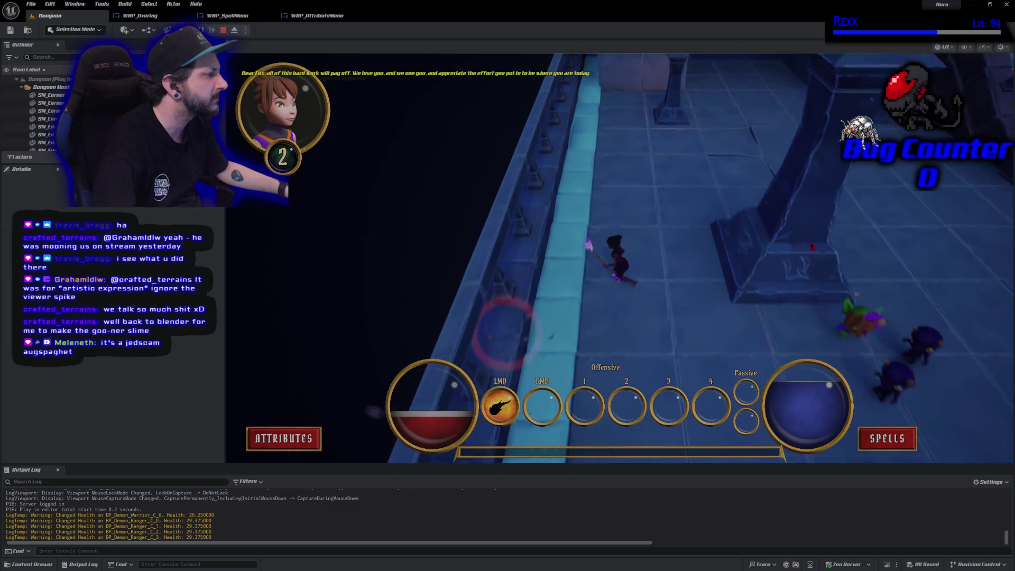
{"action": "left_click", "coordinate": [737, 180]}
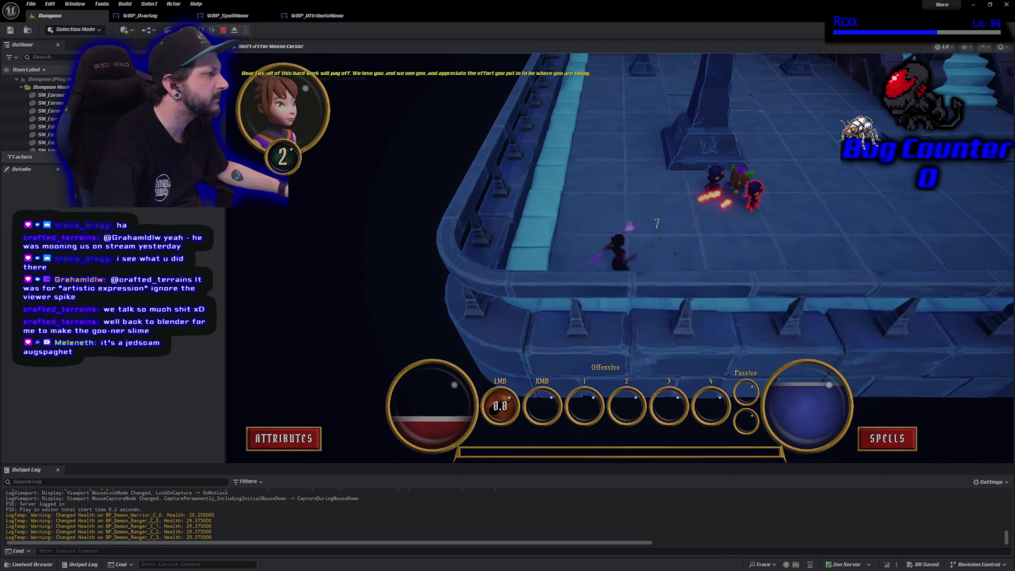
{"action": "left_click", "coordinate": [732, 204]}
{"action": "left_click", "coordinate": [706, 188]}
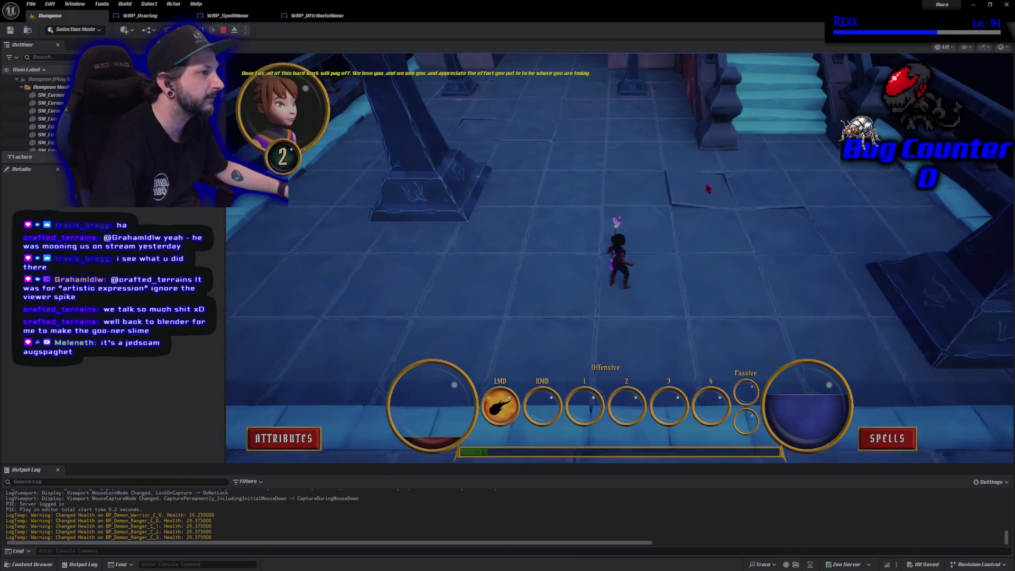
{"action": "left_click", "coordinate": [707, 188]}
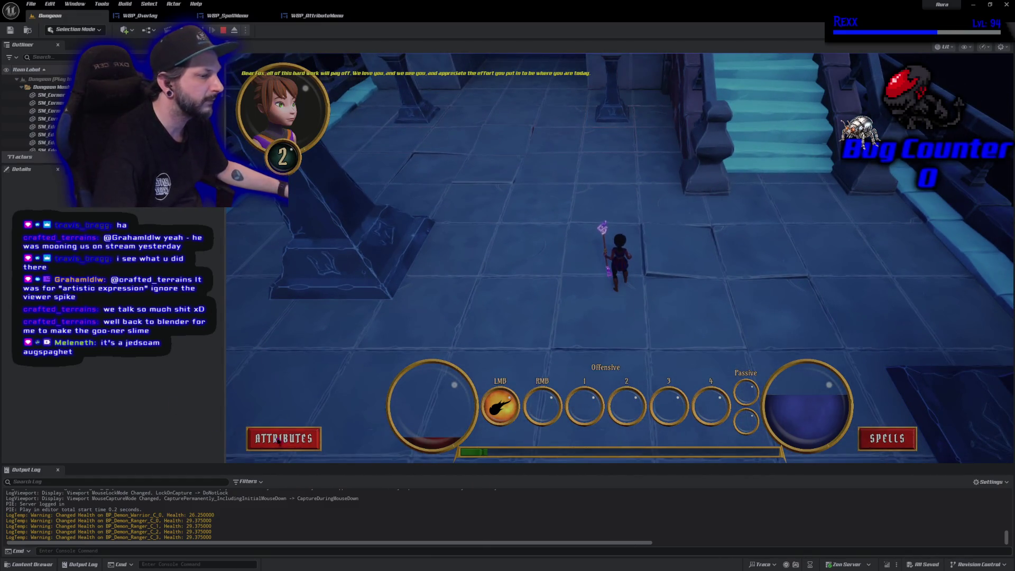
{"action": "left_click", "coordinate": [279, 439]}
{"action": "left_click", "coordinate": [860, 442]}
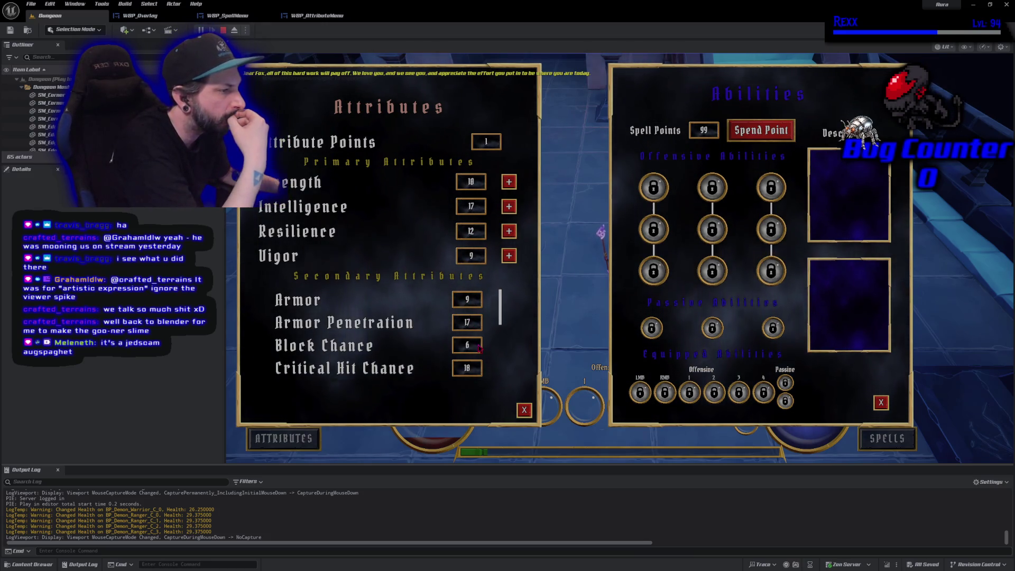
Add the last attribute point to Resilience and close both the Attributes and Abilities windows
{"action": "left_click", "coordinate": [509, 231]}
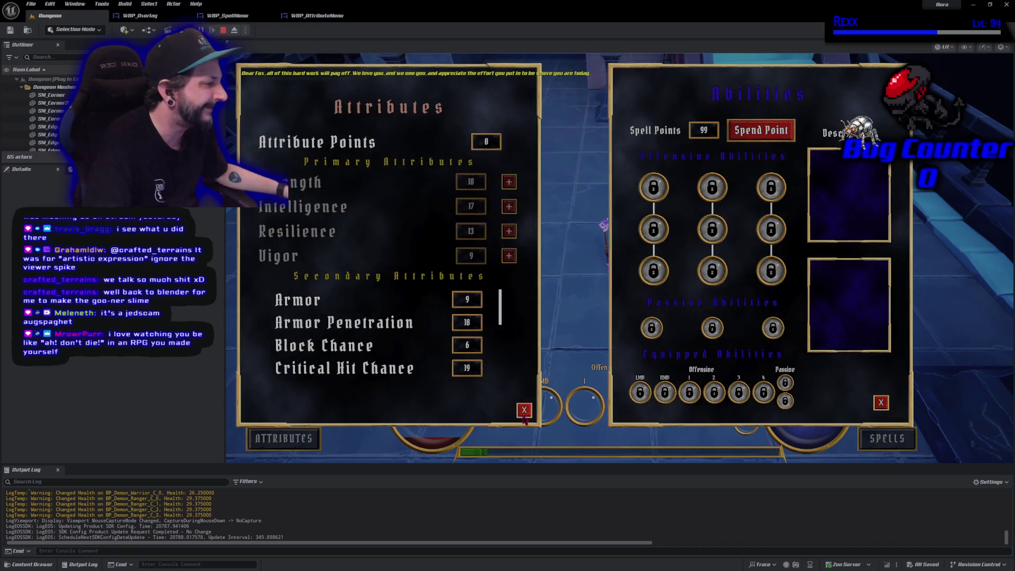
{"action": "left_click", "coordinate": [523, 409]}
{"action": "left_click", "coordinate": [880, 403]}
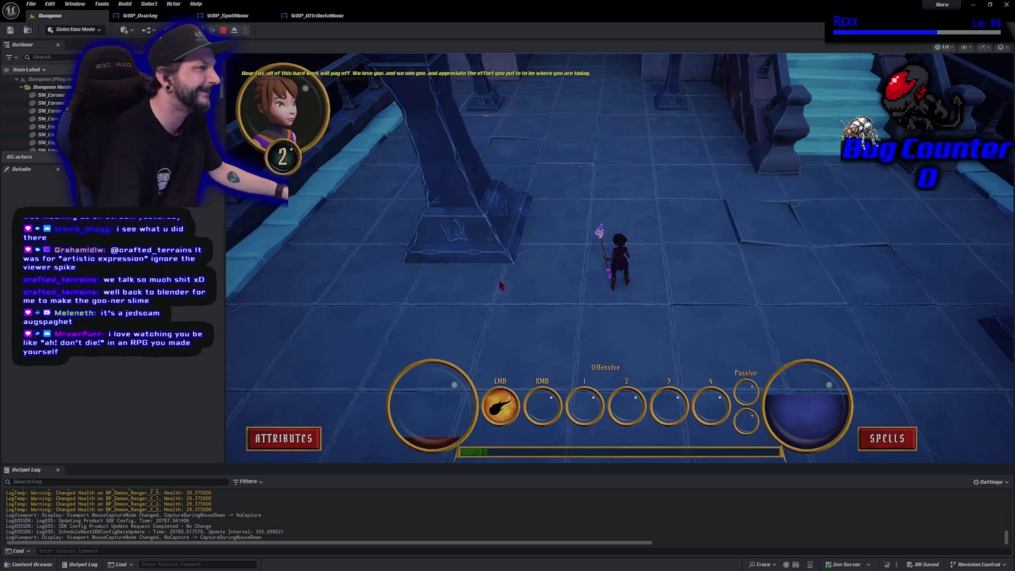
Run through the rooms and up the staircase to grab the Mana Crystal, then come back down
{"action": "key", "text": "w"}
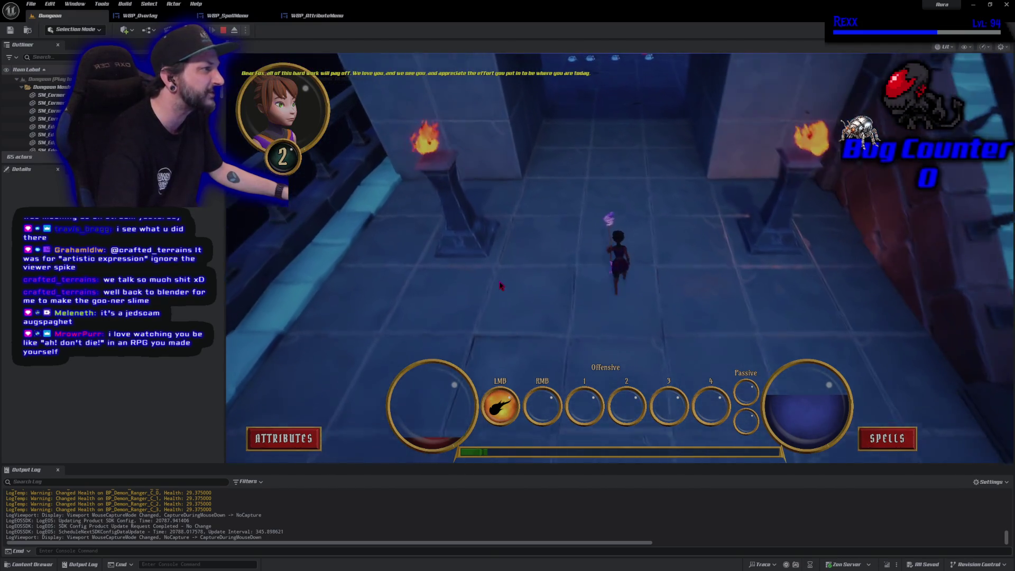
{"action": "key", "text": "w"}
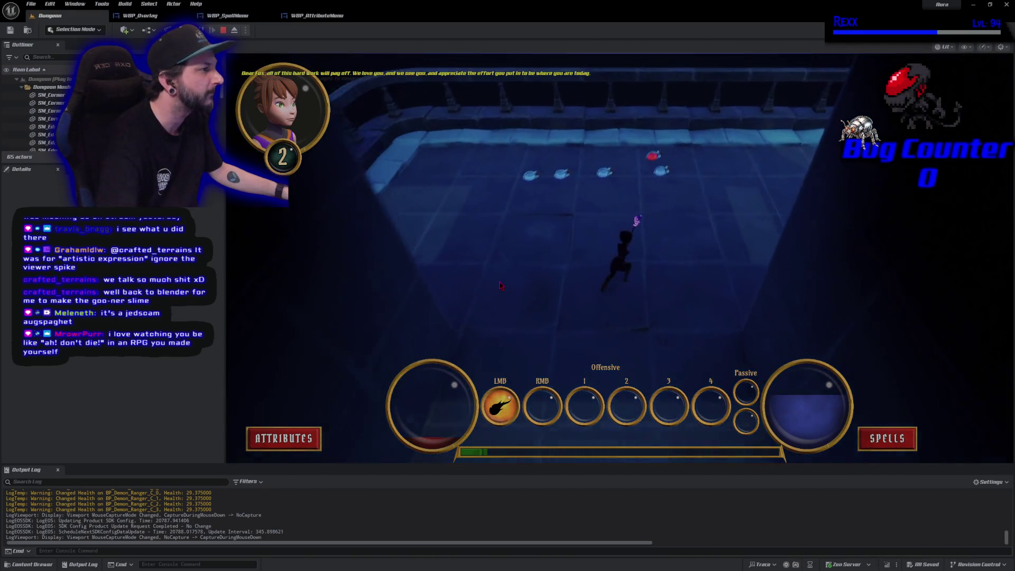
{"action": "key", "text": "w"}
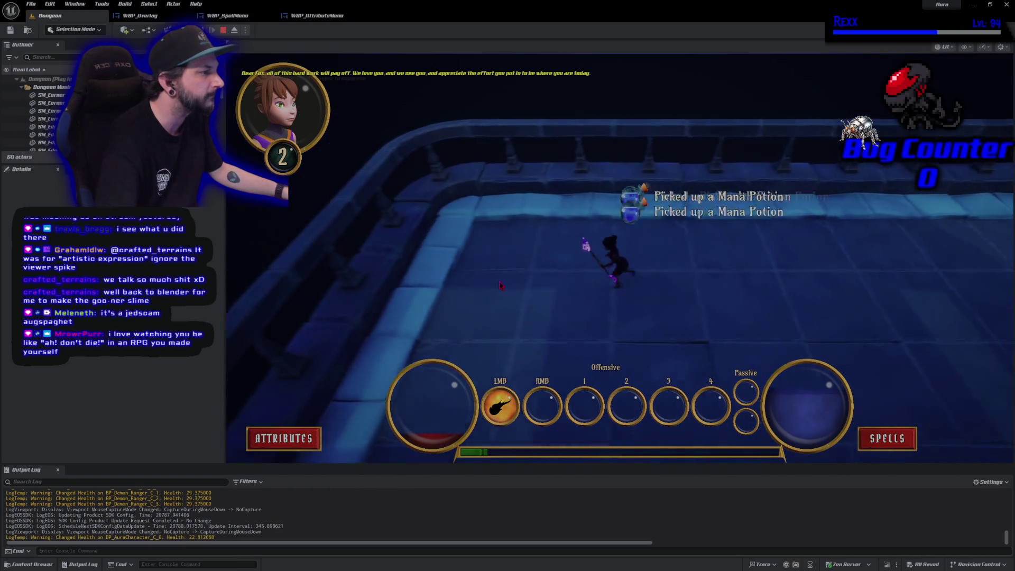
{"action": "key", "text": "w"}
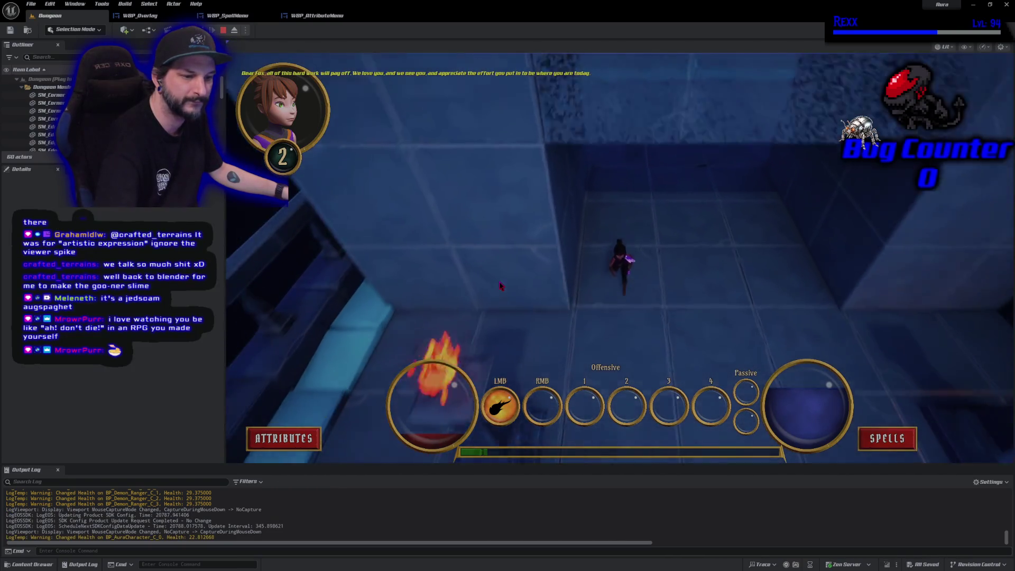
{"action": "key", "text": "w"}
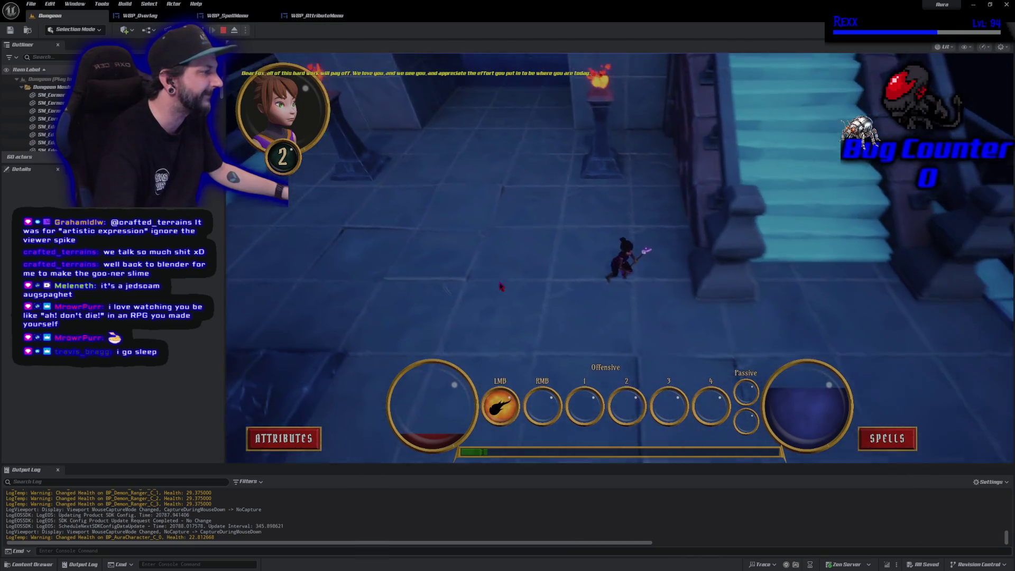
{"action": "key", "text": "w"}
{"action": "key", "text": "w"}
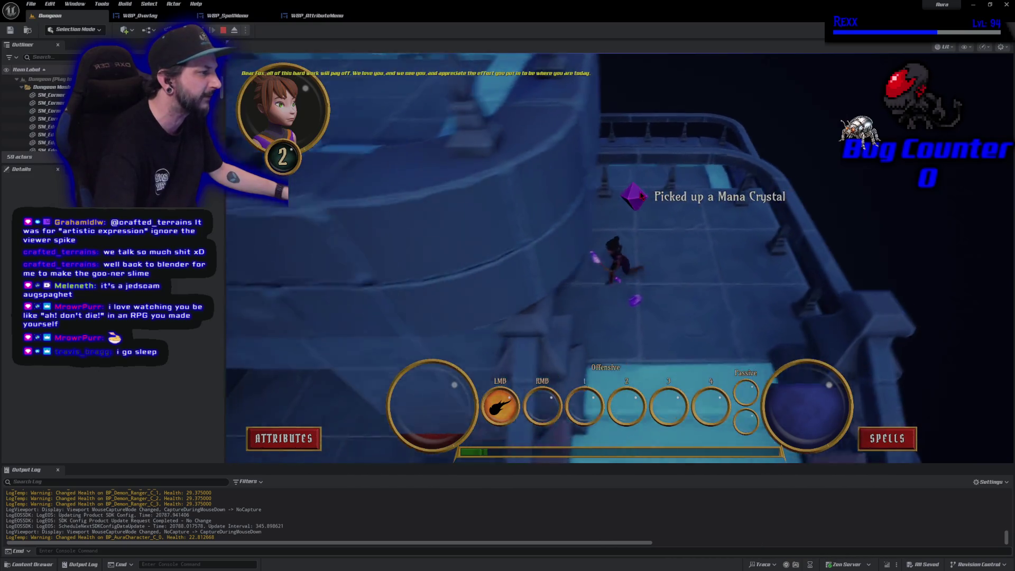
{"action": "key", "text": "w"}
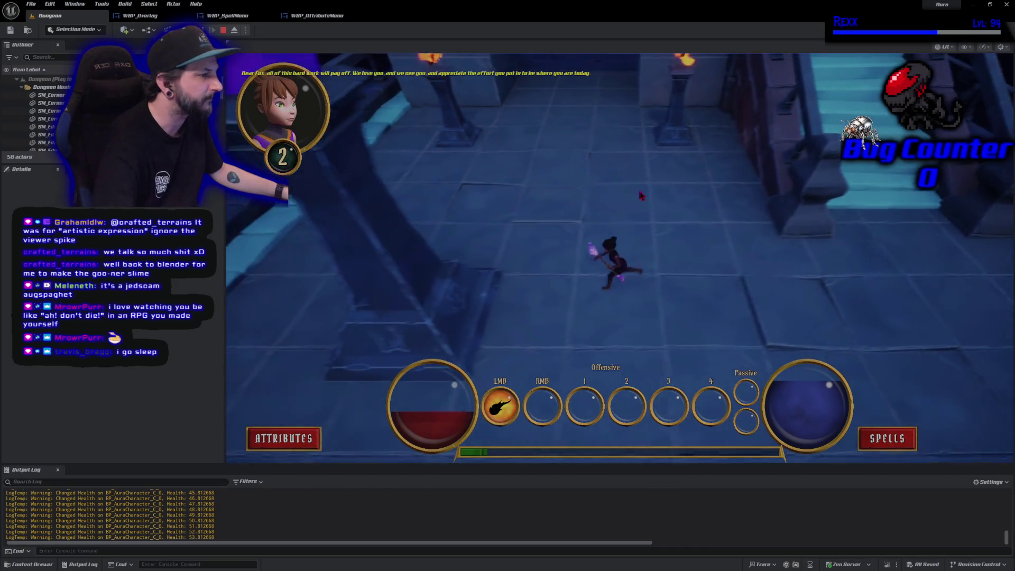
{"action": "key", "text": "s"}
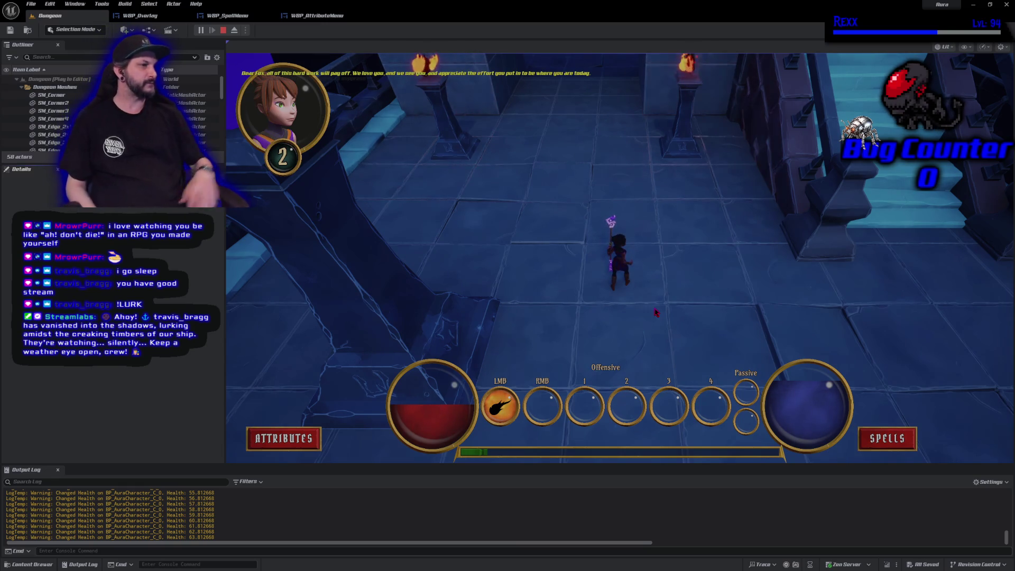
Bring the character back to the floor, stop the session with Esc, and relaunch Play (Alt+P)
{"action": "left_click", "coordinate": [627, 175]}
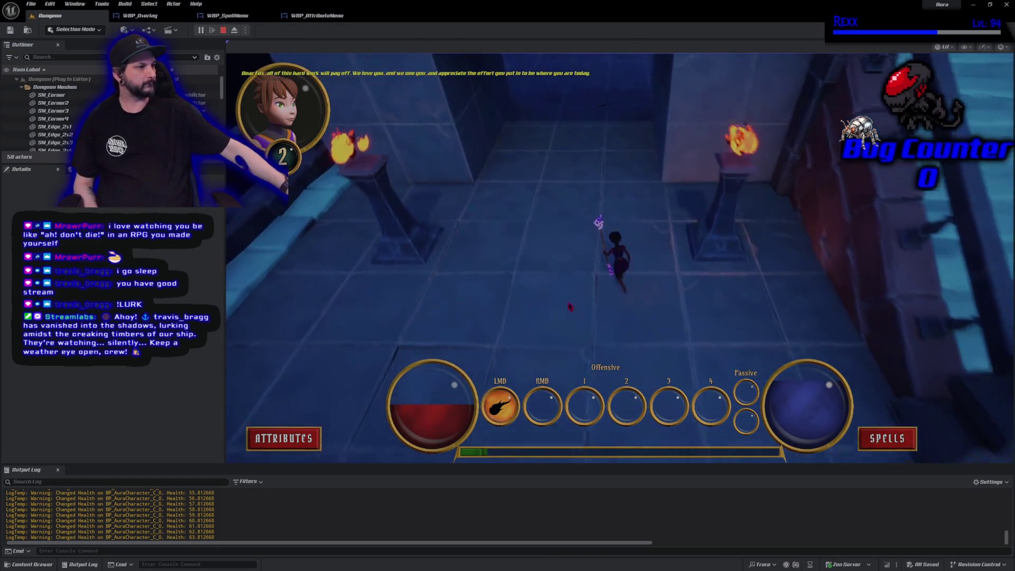
{"action": "left_click_drag", "start_coordinate": [676, 306], "coordinate": [690, 159]}
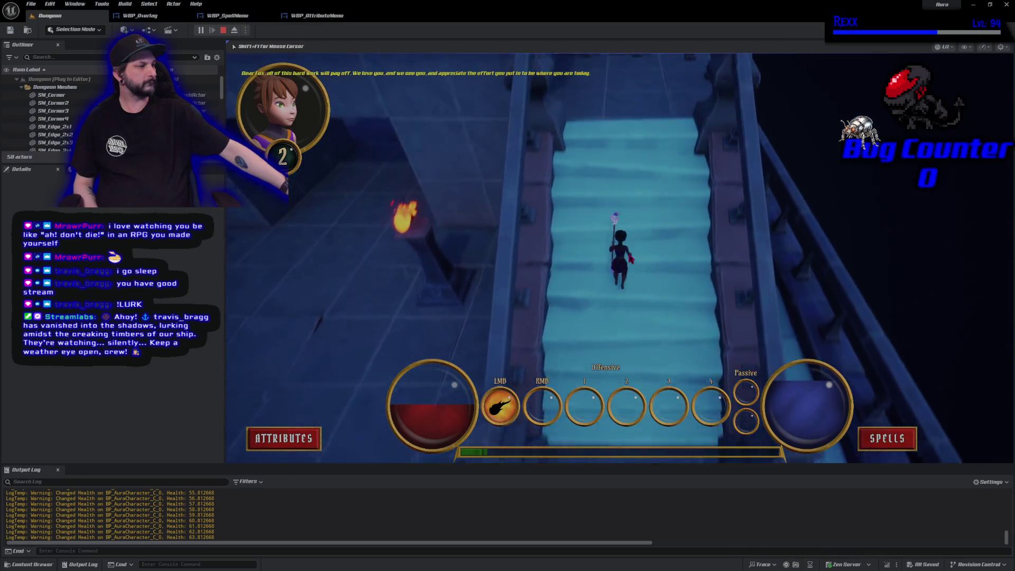
{"action": "left_click", "coordinate": [625, 360]}
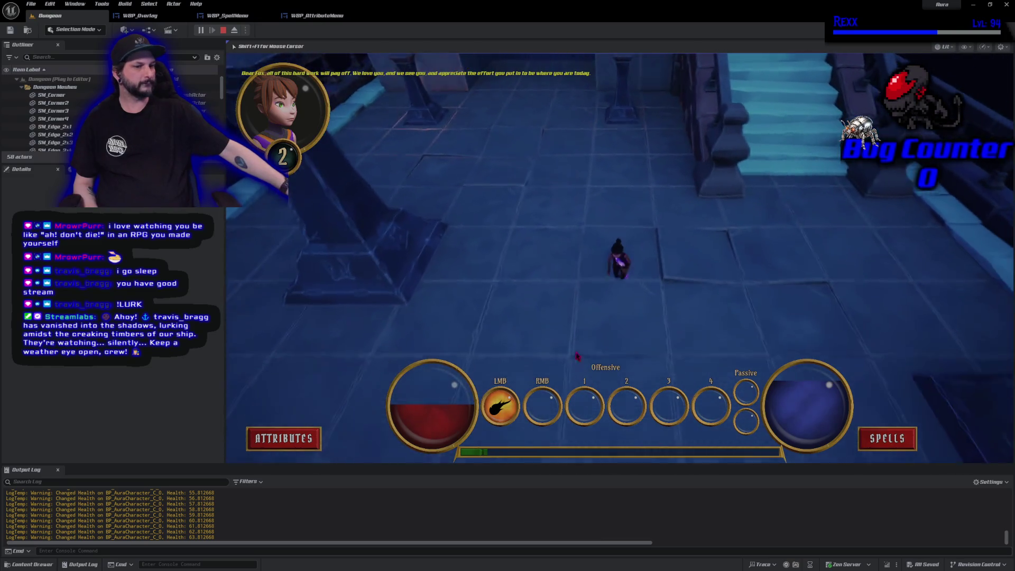
{"action": "key", "text": "Escape"}
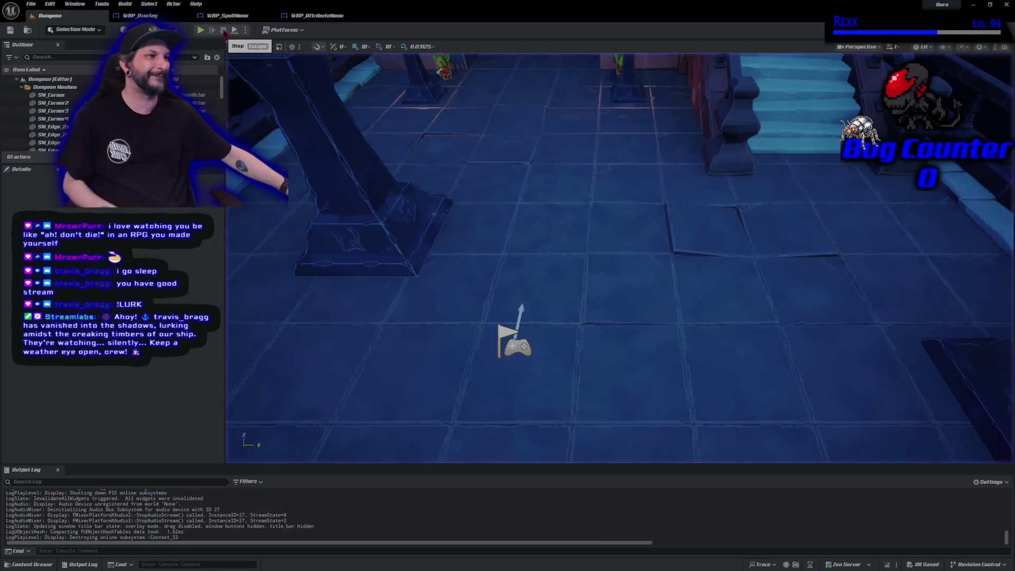
{"action": "key", "text": "alt+p"}
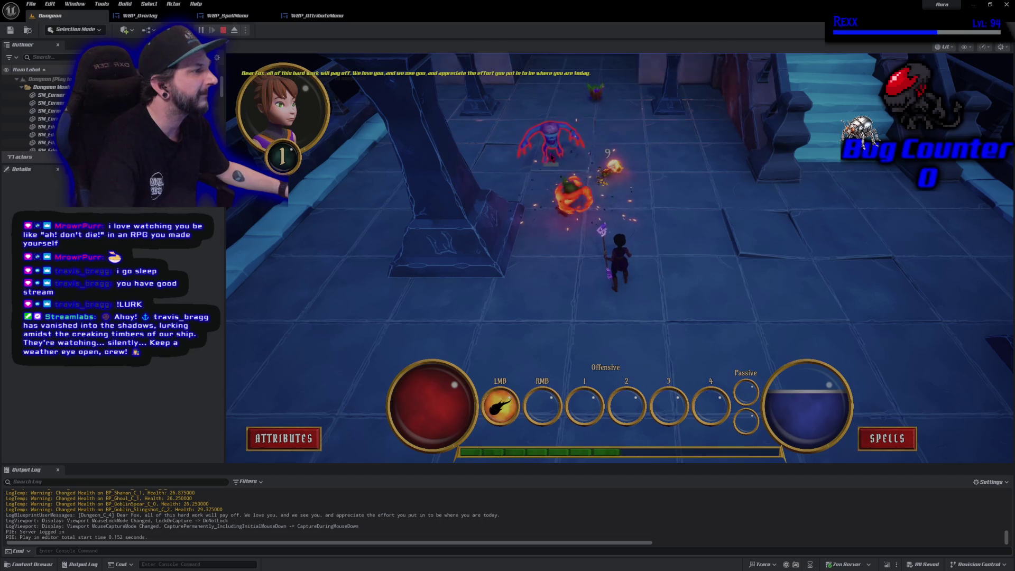
Firebolt the nearby goblins and the approaching enemy group on the dungeon floor
{"action": "left_click", "coordinate": [550, 156]}
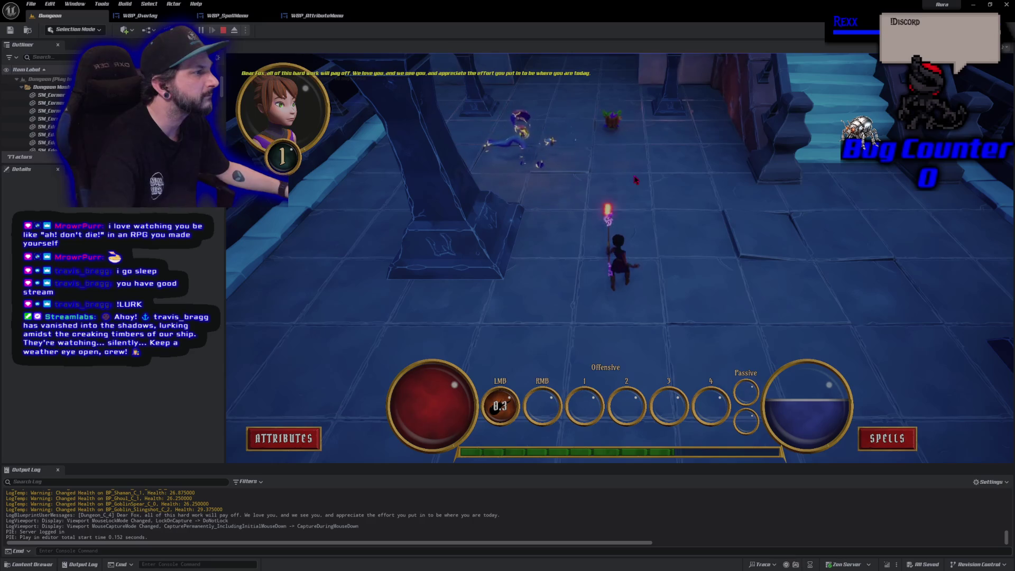
{"action": "left_click", "coordinate": [636, 180]}
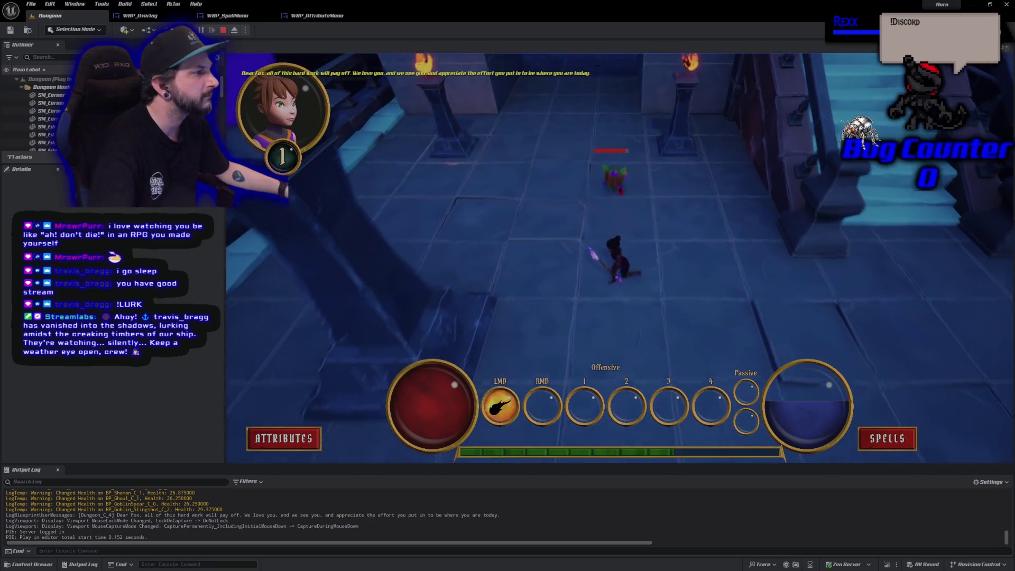
{"action": "left_click", "coordinate": [624, 140]}
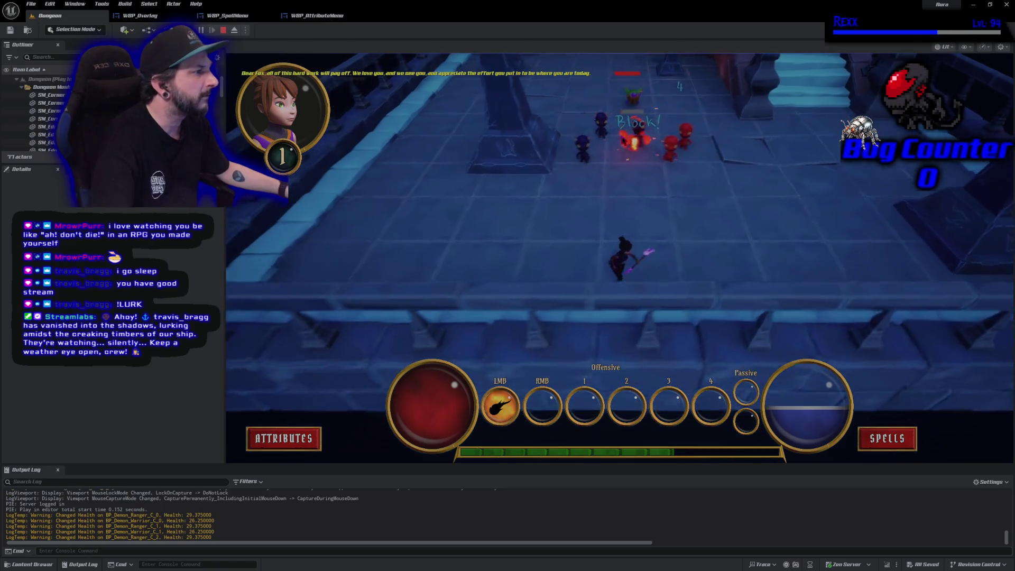
{"action": "left_click", "coordinate": [716, 169]}
{"action": "left_click", "coordinate": [716, 169]}
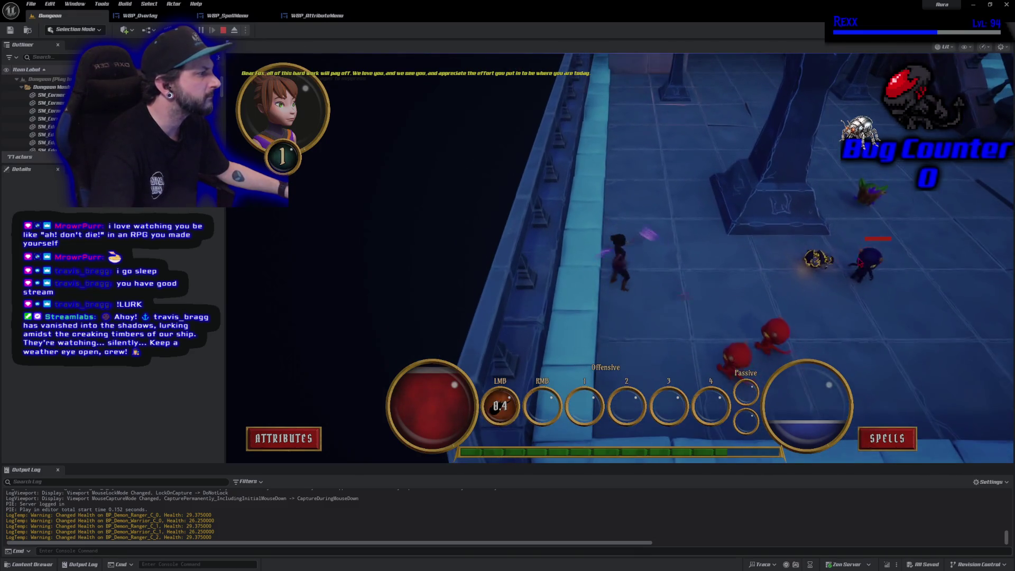
{"action": "left_click", "coordinate": [856, 299]}
{"action": "left_click", "coordinate": [844, 288]}
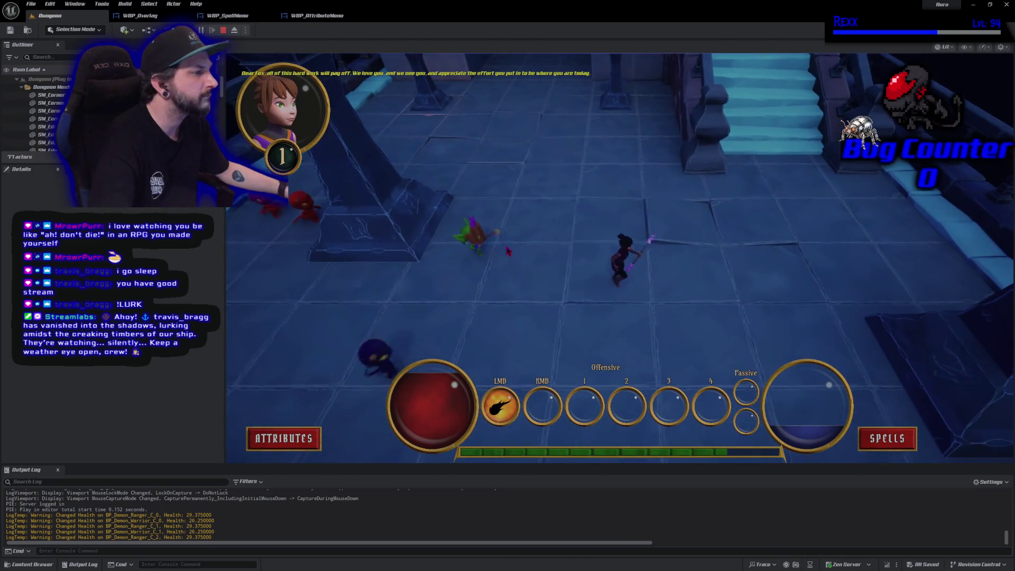
{"action": "left_click", "coordinate": [475, 233]}
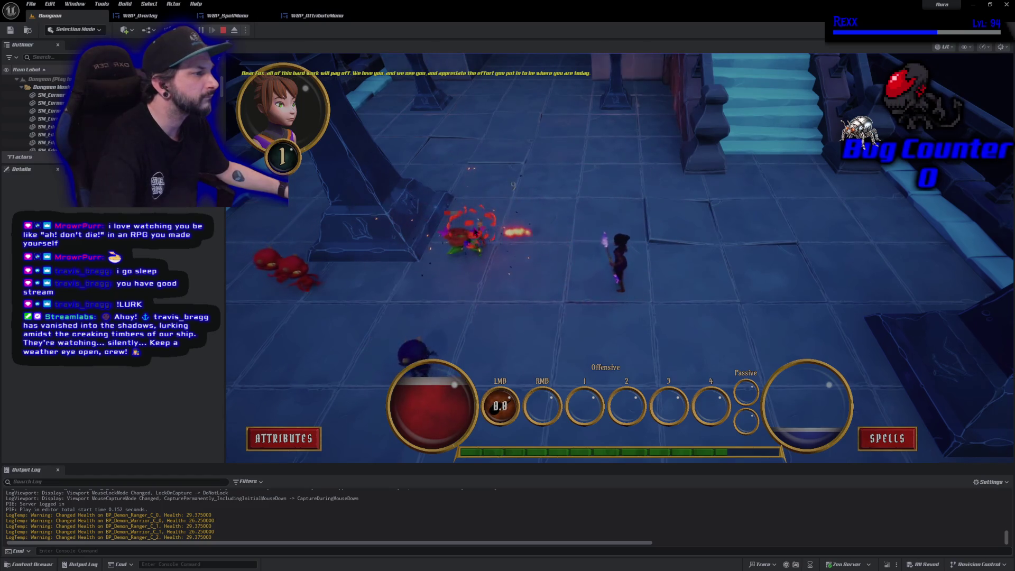
{"action": "left_click", "coordinate": [469, 258]}
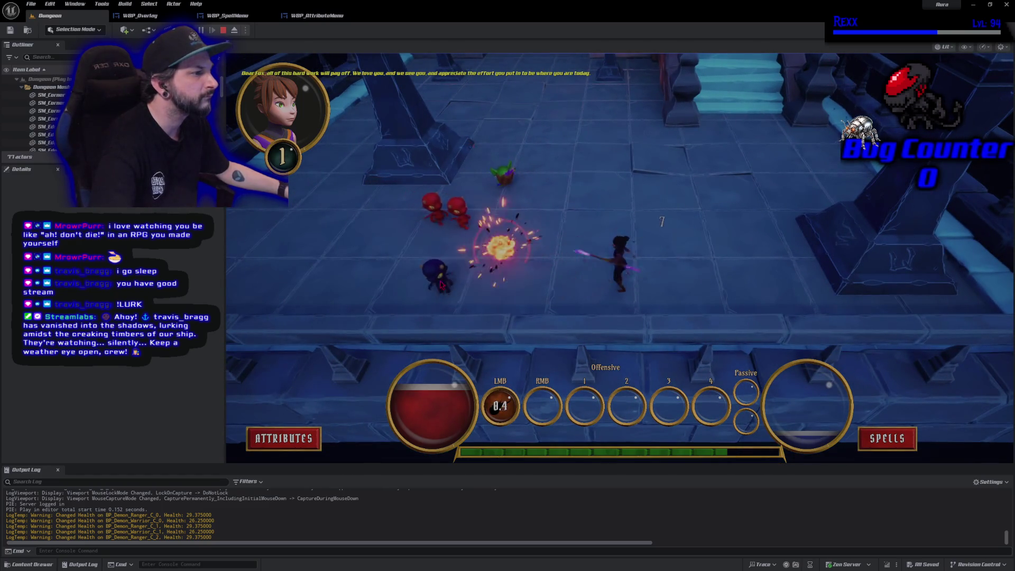
Maneuver around the stairs and railing while firing at the purple and red enemies
{"action": "key", "text": "w"}
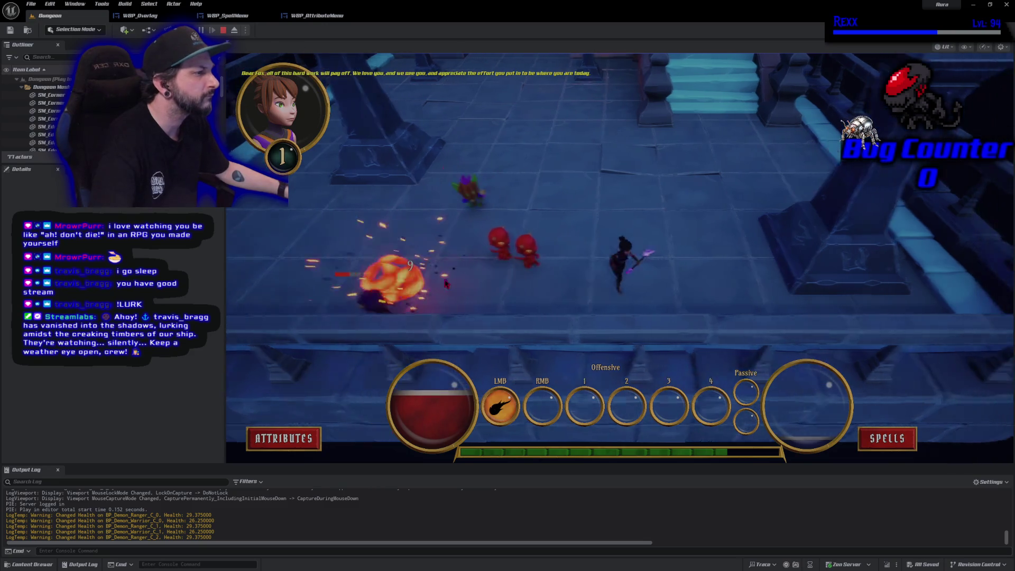
{"action": "left_click", "coordinate": [630, 307]}
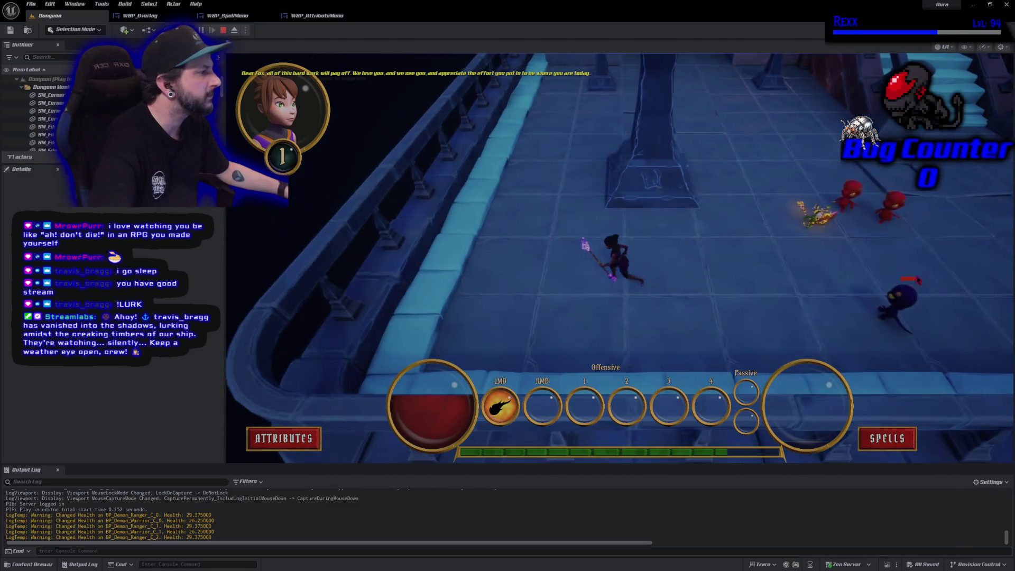
{"action": "left_click", "coordinate": [892, 305]}
{"action": "key", "text": "s"}
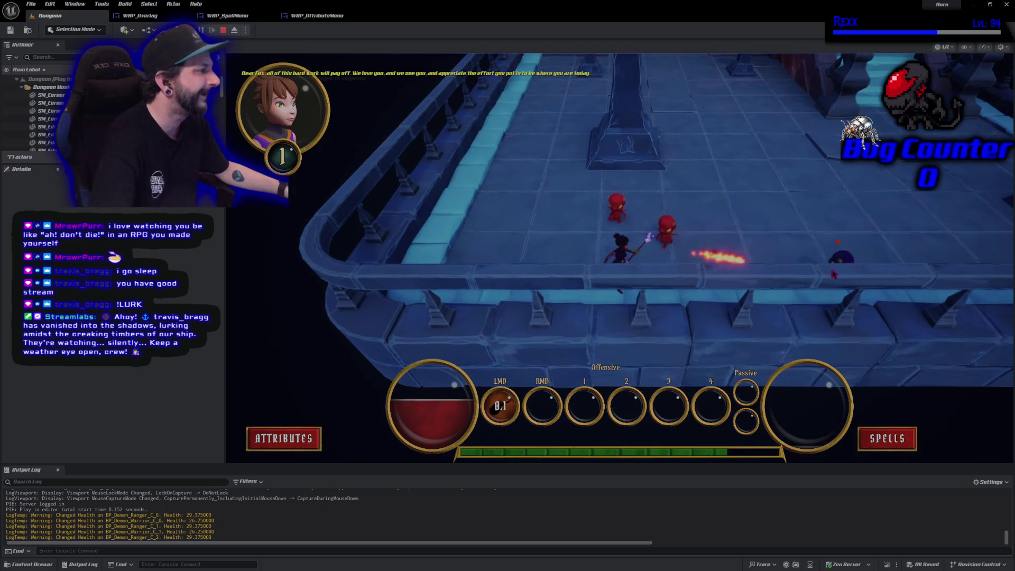
{"action": "left_click", "coordinate": [815, 271]}
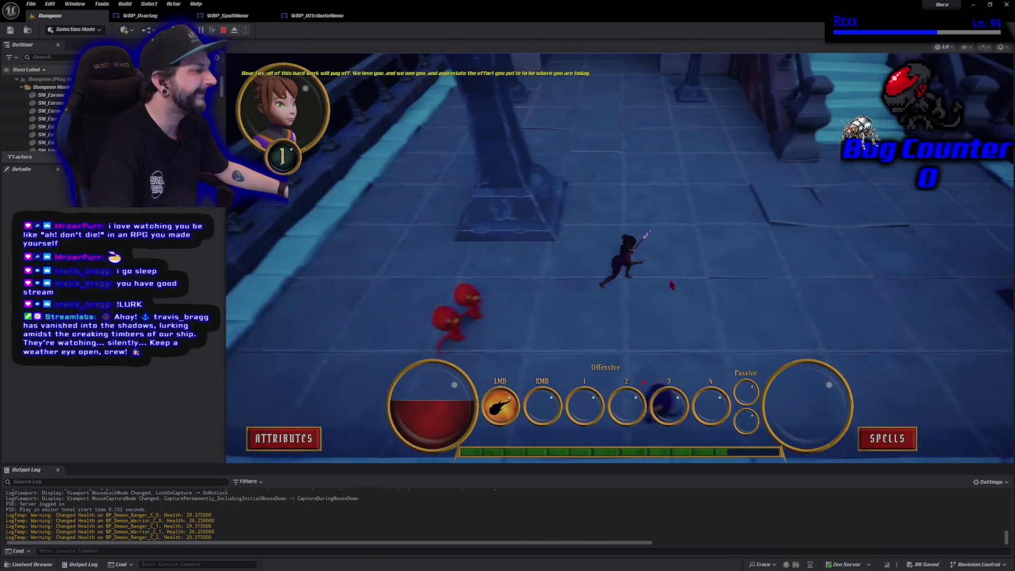
{"action": "key", "text": "s"}
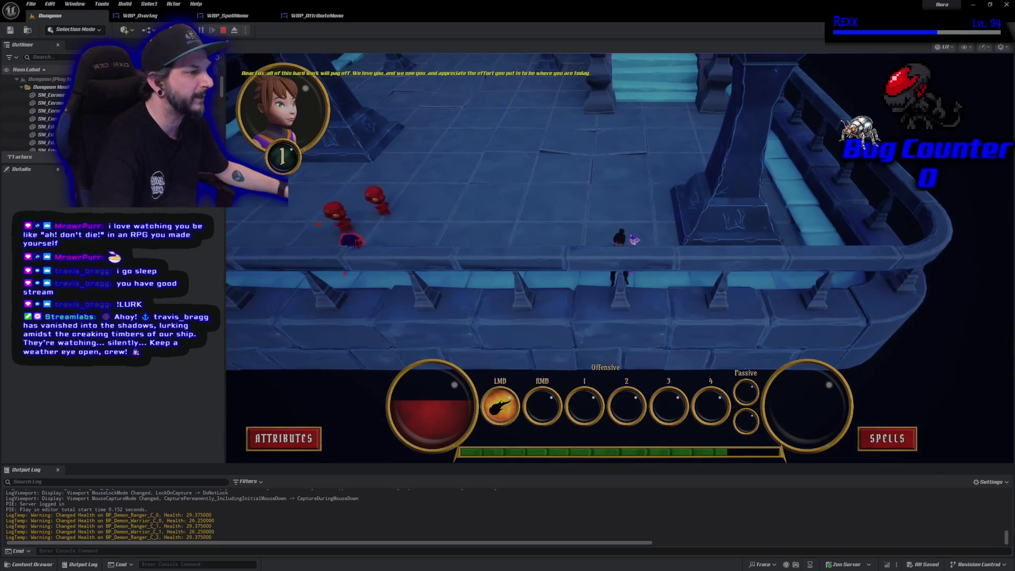
{"action": "left_click", "coordinate": [413, 238]}
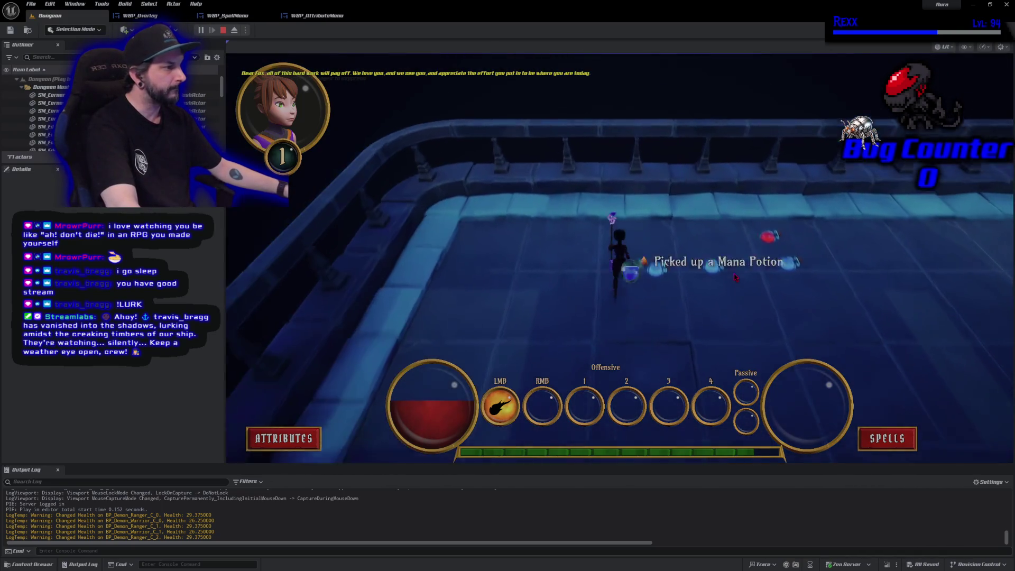
Collect the dropped potion, finish the enemies to reach Level 2, and open Attributes and Spells
{"action": "left_click", "coordinate": [735, 277]}
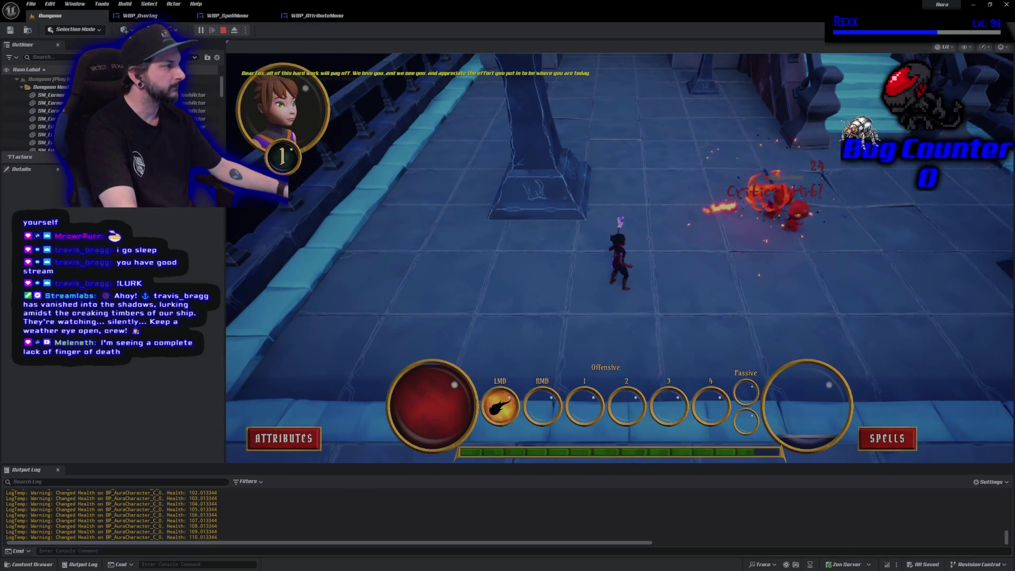
{"action": "left_click", "coordinate": [840, 237]}
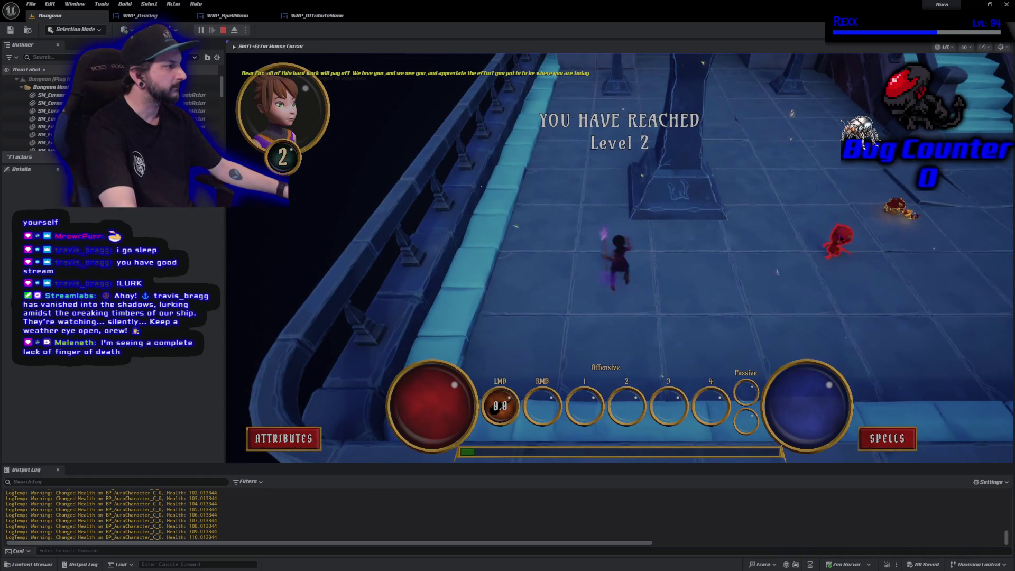
{"action": "left_click", "coordinate": [787, 255]}
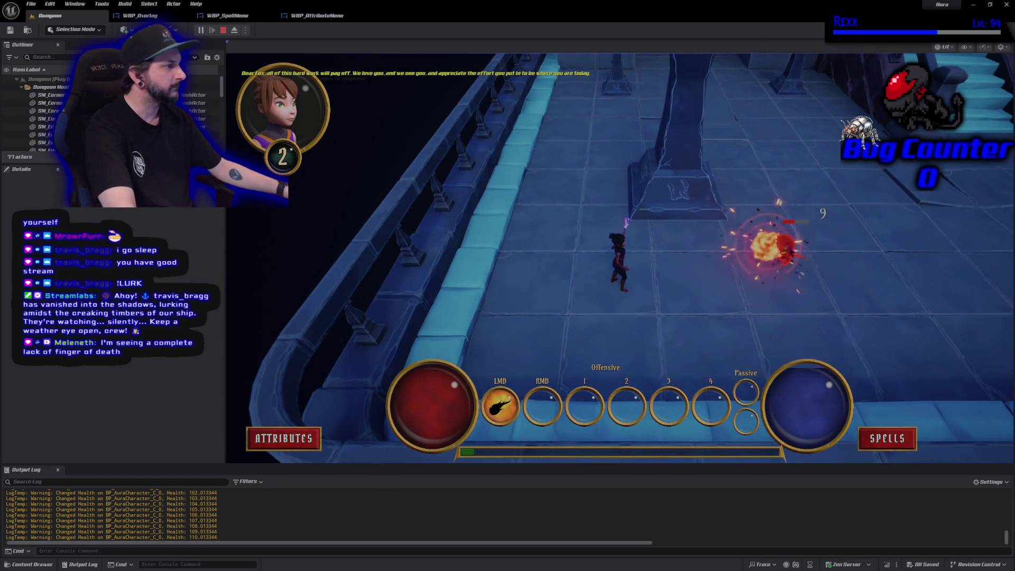
{"action": "left_click", "coordinate": [788, 252]}
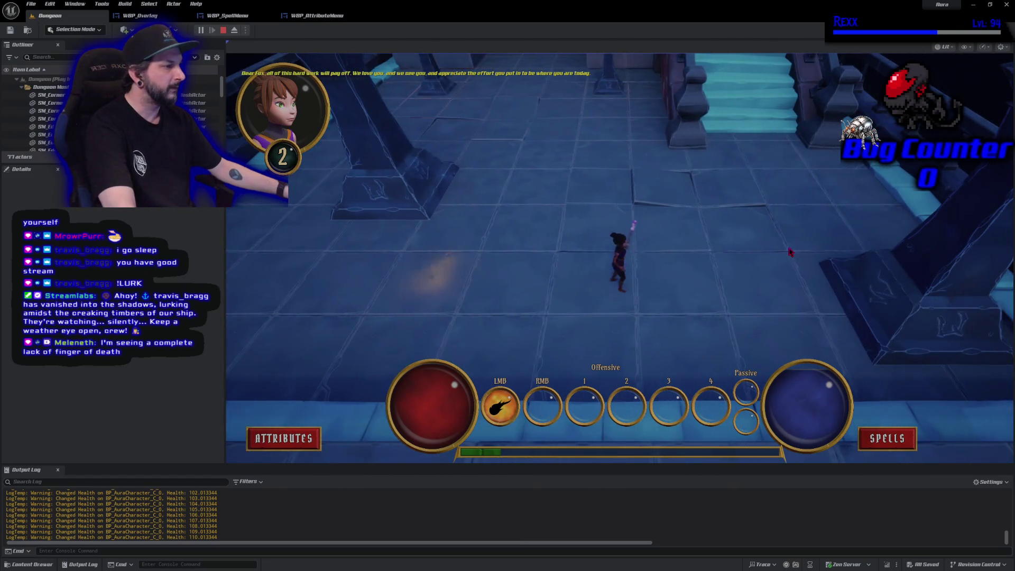
{"action": "left_click", "coordinate": [345, 365]}
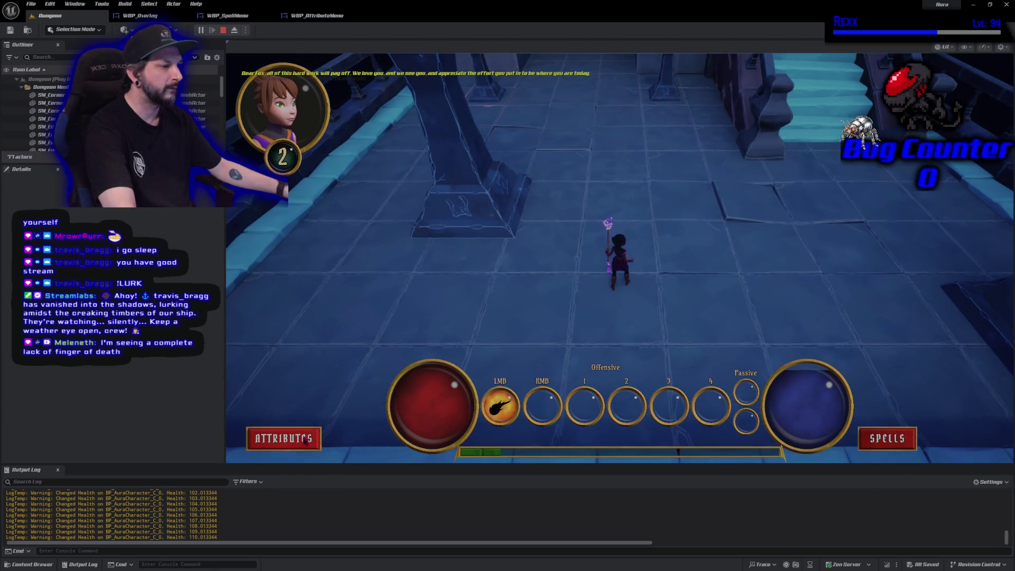
{"action": "left_click", "coordinate": [306, 441]}
{"action": "left_click", "coordinate": [869, 441]}
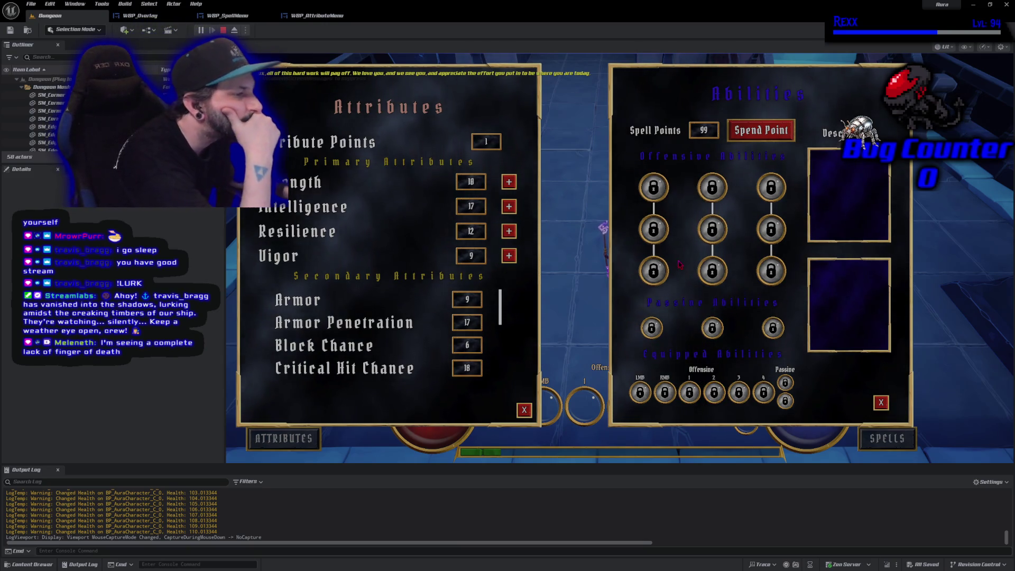
Put the remaining attribute point into Strength and review the secondary attributes
{"action": "left_click", "coordinate": [509, 182]}
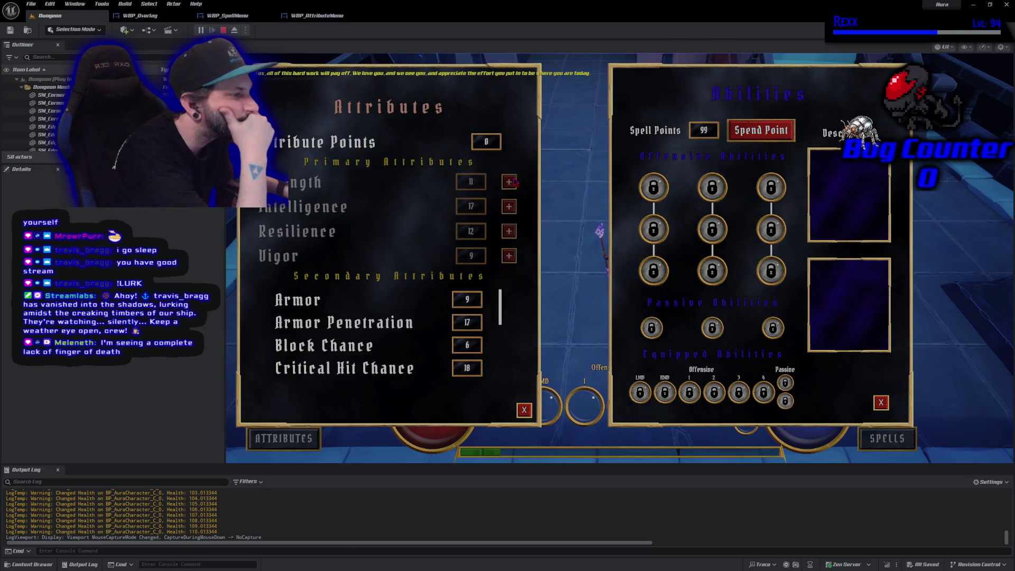
{"action": "scroll", "coordinate": [399, 360], "scroll_direction": "down", "scroll_amount": 2}
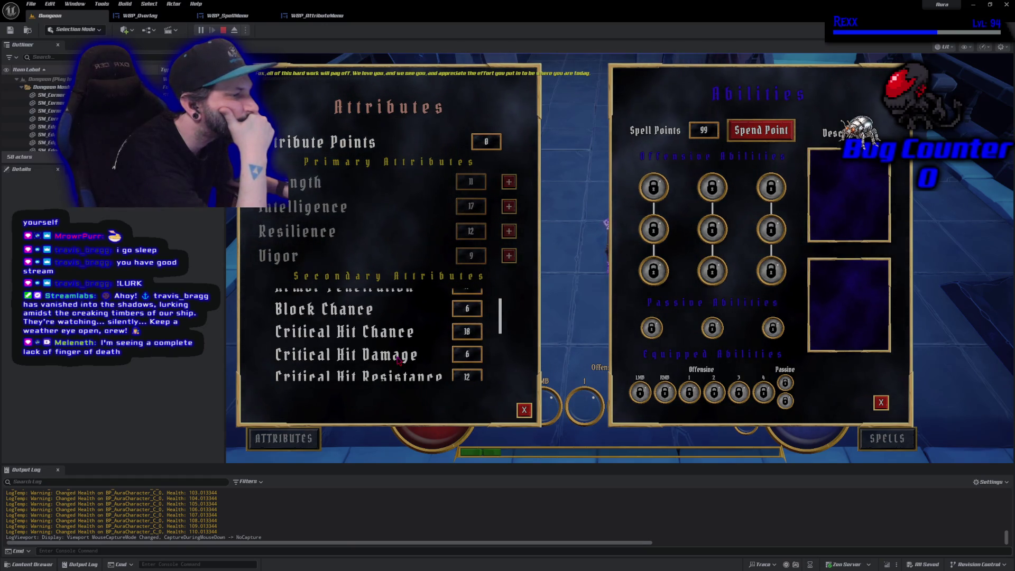
{"action": "scroll", "coordinate": [398, 360], "scroll_direction": "down", "scroll_amount": 6}
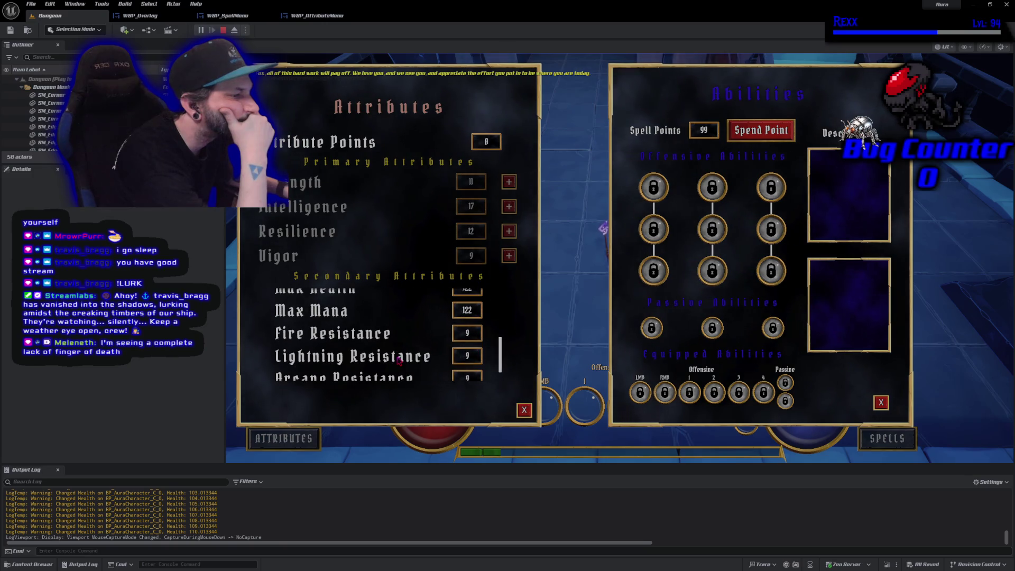
{"action": "scroll", "coordinate": [399, 360], "scroll_direction": "up", "scroll_amount": 8}
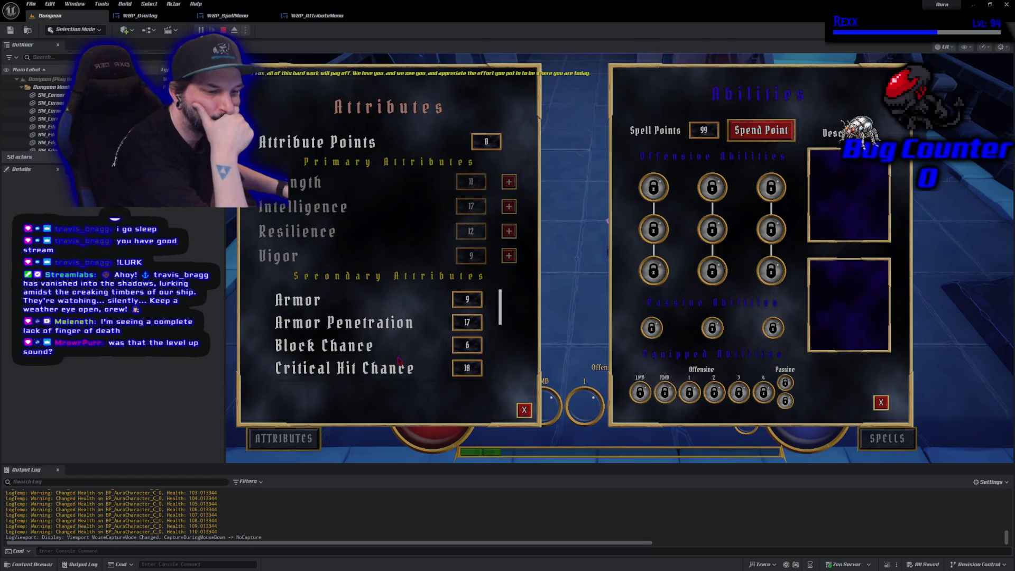
Close the Attributes and Spells menus and stop the Play In Editor session
{"action": "left_click", "coordinate": [524, 410]}
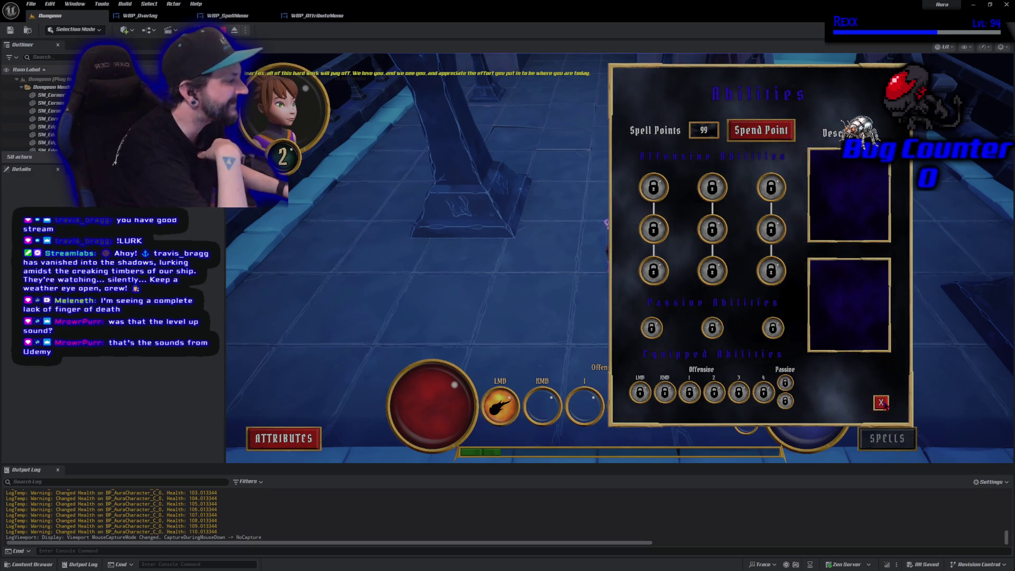
{"action": "left_click", "coordinate": [880, 403]}
{"action": "key", "text": "Escape"}
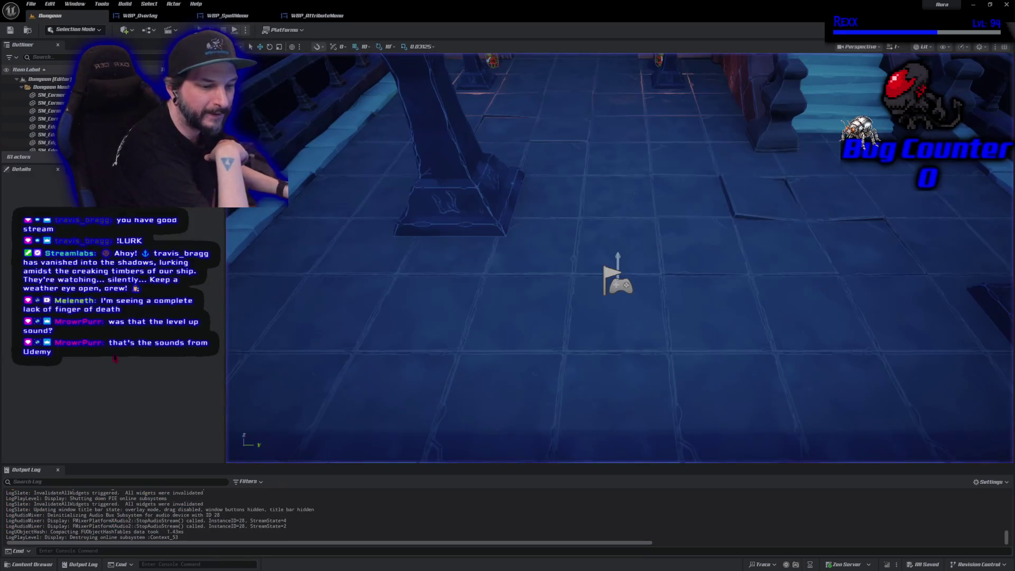
Open the Content Drawer and browse to the Assets > Sounds folder
{"action": "left_click", "coordinate": [27, 564]}
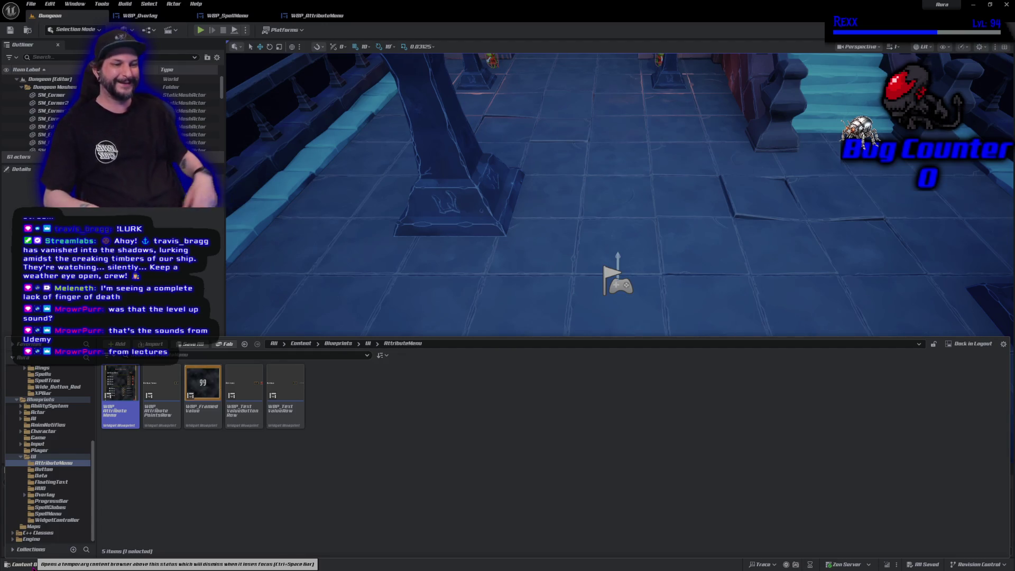
{"action": "left_click", "coordinate": [343, 486]}
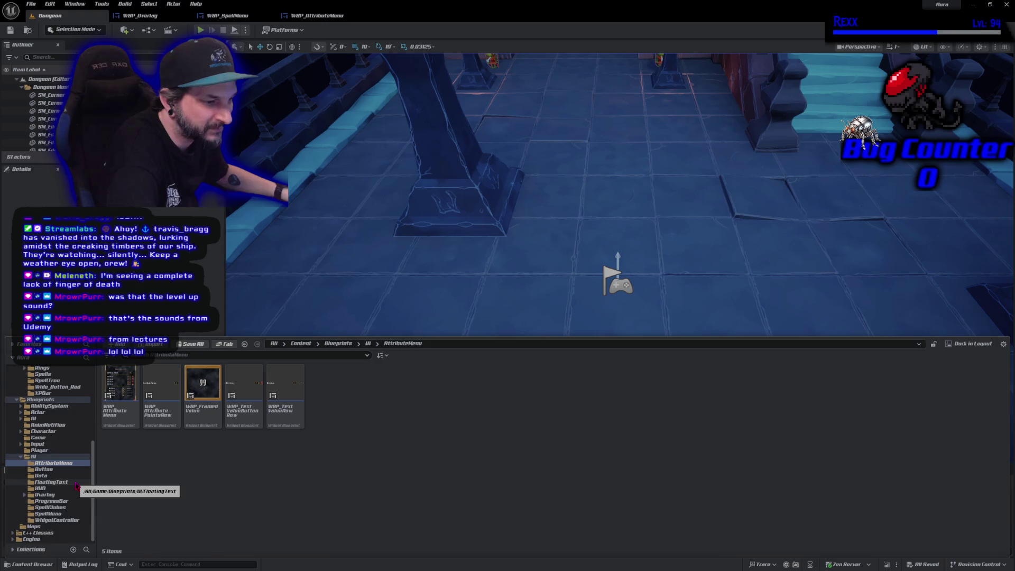
{"action": "scroll", "coordinate": [77, 485], "scroll_direction": "up", "scroll_amount": 5}
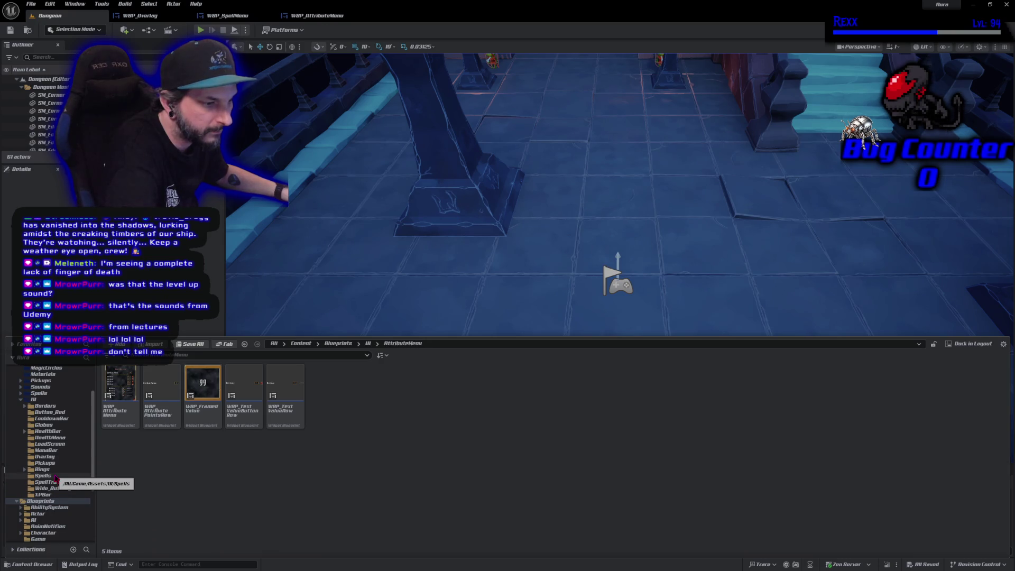
{"action": "scroll", "coordinate": [51, 468], "scroll_direction": "up", "scroll_amount": 3}
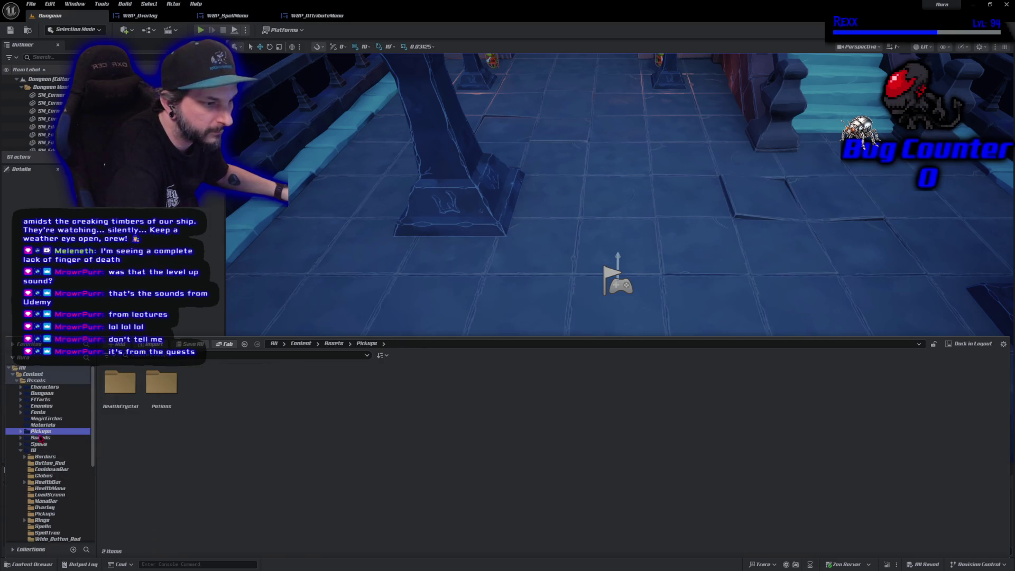
{"action": "left_click", "coordinate": [42, 438]}
Check the UI folder, then preview sfx_LevelUpSound in the LevelUp folder
{"action": "double_click", "coordinate": [396, 418]}
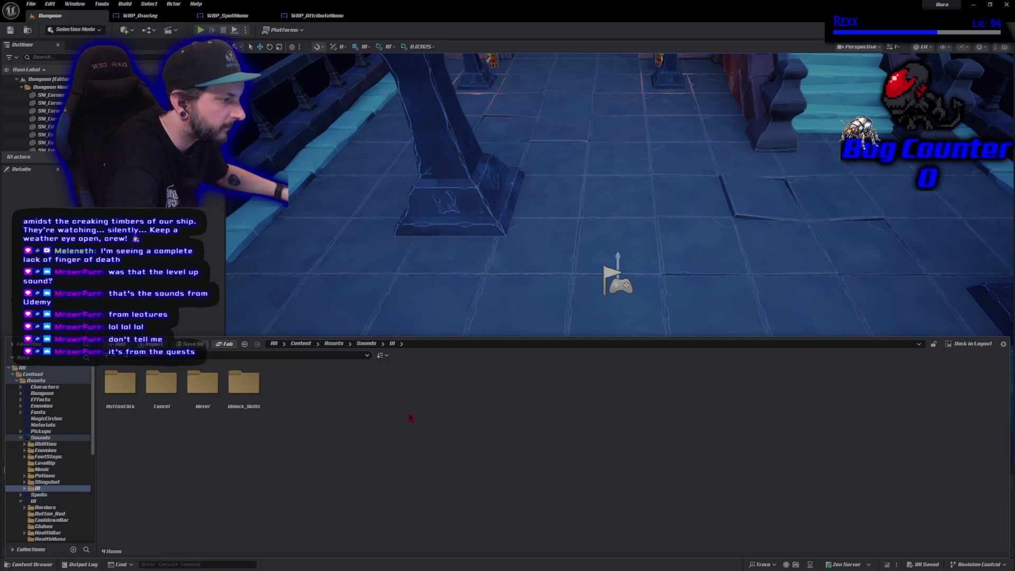
{"action": "key", "text": "alt+Left"}
{"action": "double_click", "coordinate": [237, 416]}
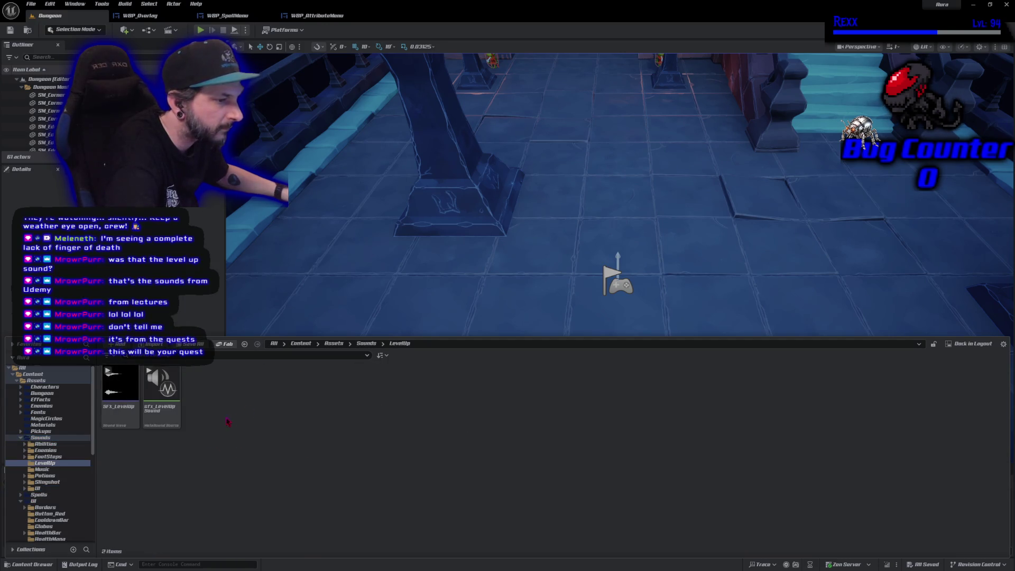
{"action": "left_click", "coordinate": [161, 384]}
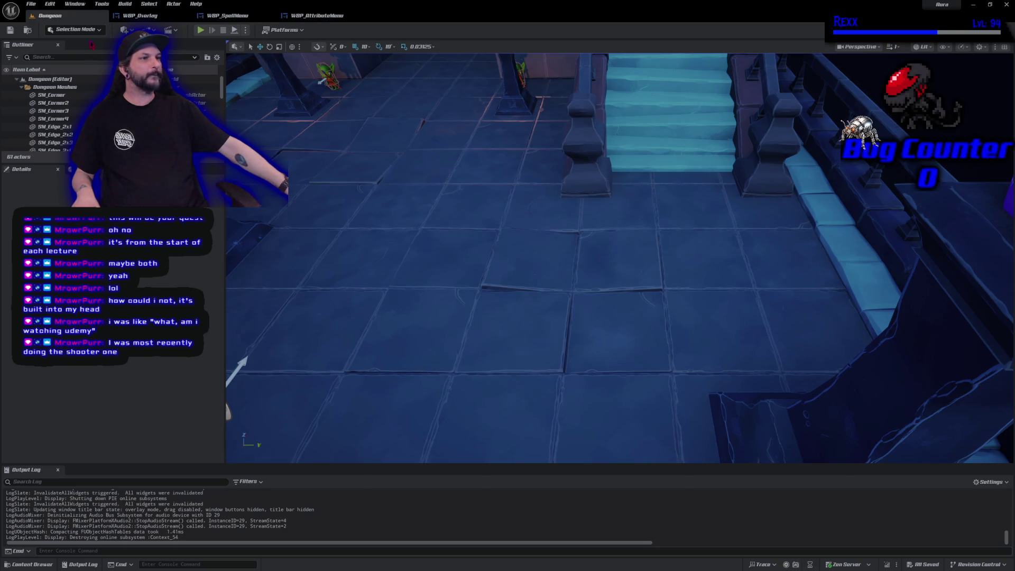
Bring the WBP_Overlay widget blueprint's HUD design back into view
{"action": "left_click", "coordinate": [140, 16]}
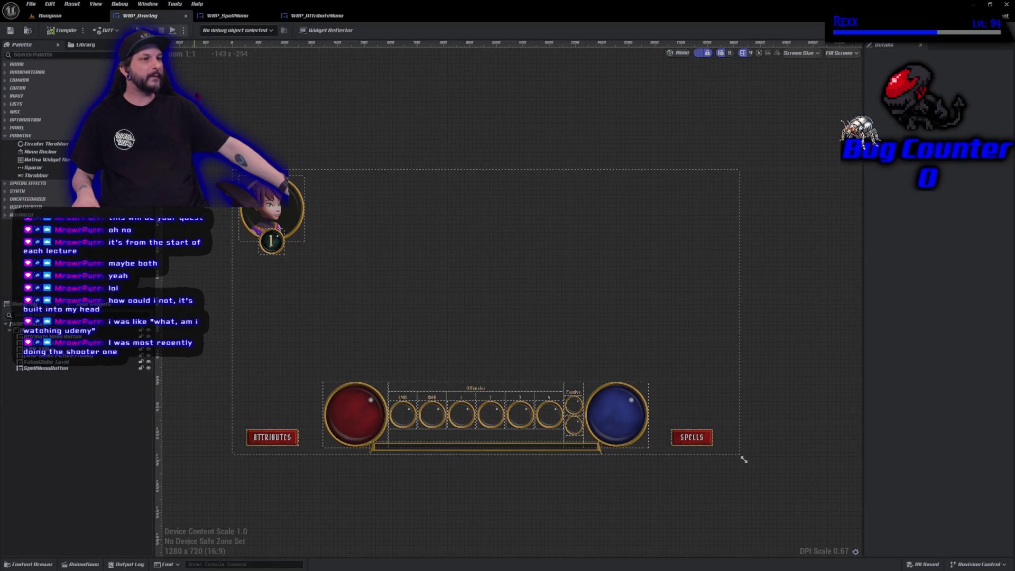
{"action": "left_click", "coordinate": [227, 15]}
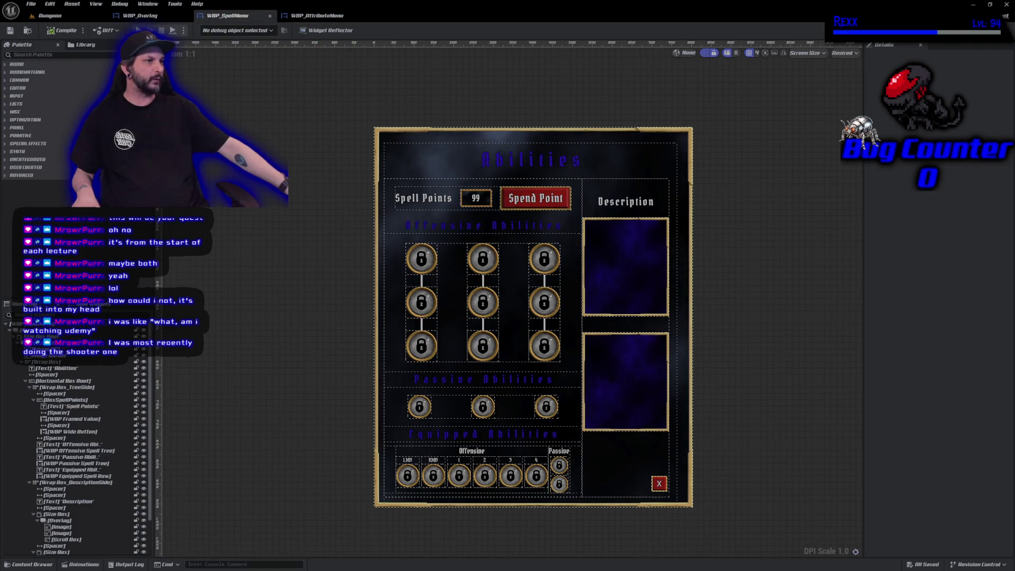
{"action": "left_click", "coordinate": [317, 16]}
{"action": "left_click", "coordinate": [67, 16]}
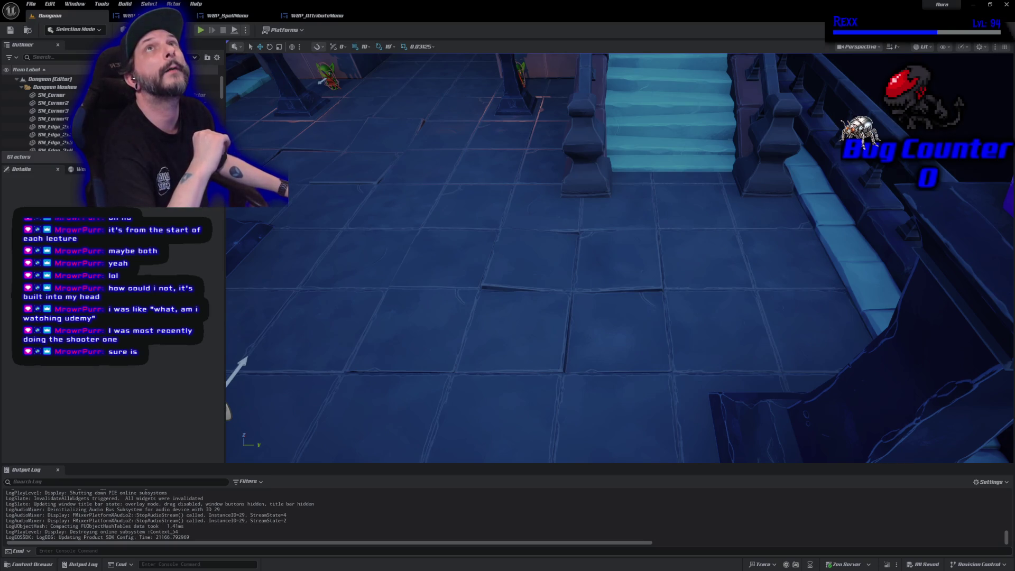
Switch from the Unreal Editor to the browser showing the Udemy lecture
{"action": "key", "text": "alt+Tab"}
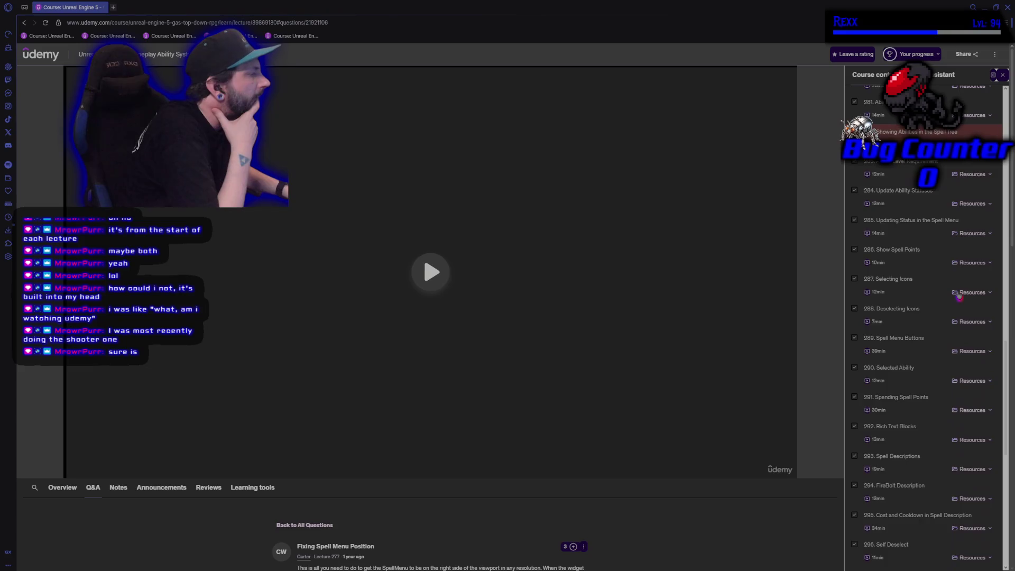
Browse the course lecture list, expand Section 33: Course Conclusion, and bring up the first bookmark's options
{"action": "scroll", "coordinate": [902, 264], "scroll_direction": "down", "scroll_amount": 10}
{"action": "scroll", "coordinate": [902, 365], "scroll_direction": "down", "scroll_amount": 3}
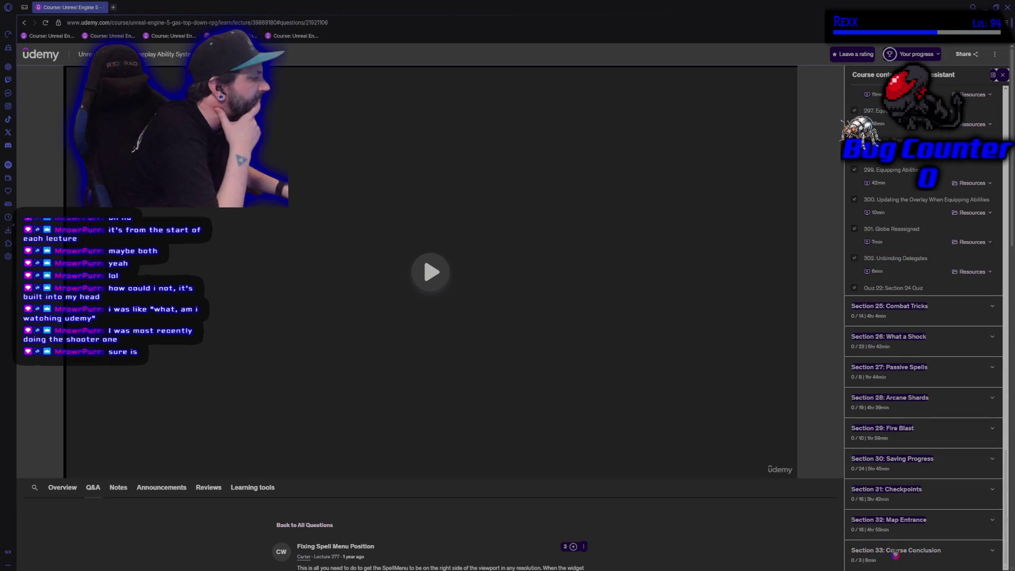
{"action": "left_click", "coordinate": [904, 552]}
{"action": "scroll", "coordinate": [903, 512], "scroll_direction": "down", "scroll_amount": 4}
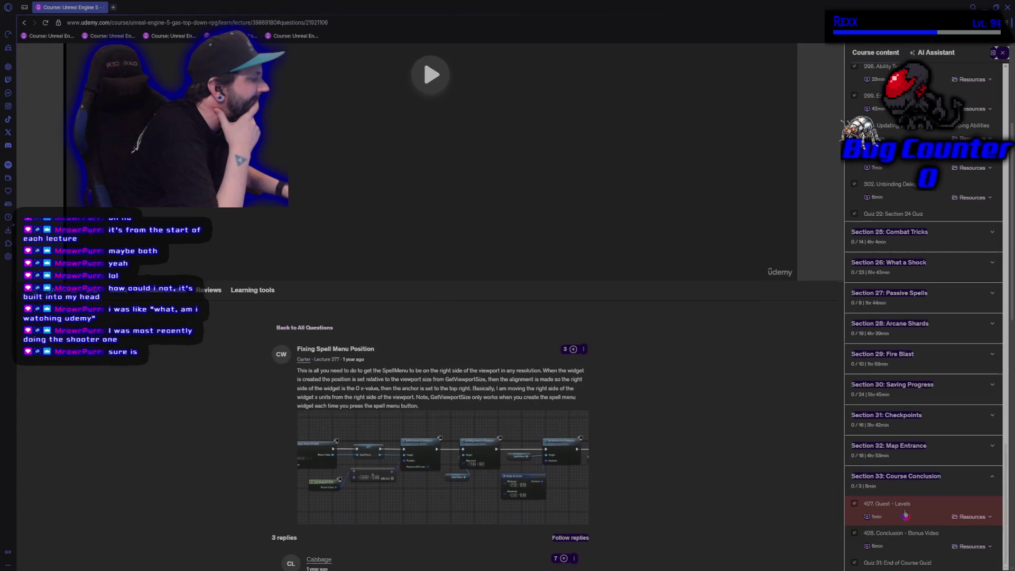
{"action": "scroll", "coordinate": [904, 537], "scroll_direction": "up", "scroll_amount": 4}
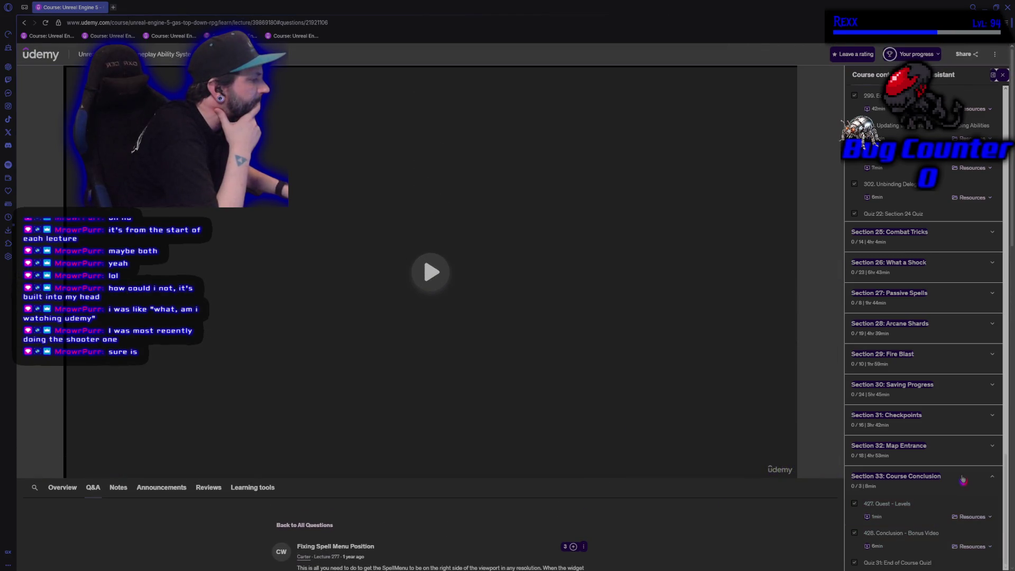
{"action": "scroll", "coordinate": [948, 520], "scroll_direction": "up", "scroll_amount": 2}
{"action": "scroll", "coordinate": [943, 507], "scroll_direction": "up", "scroll_amount": 10}
{"action": "scroll", "coordinate": [939, 491], "scroll_direction": "up", "scroll_amount": 12}
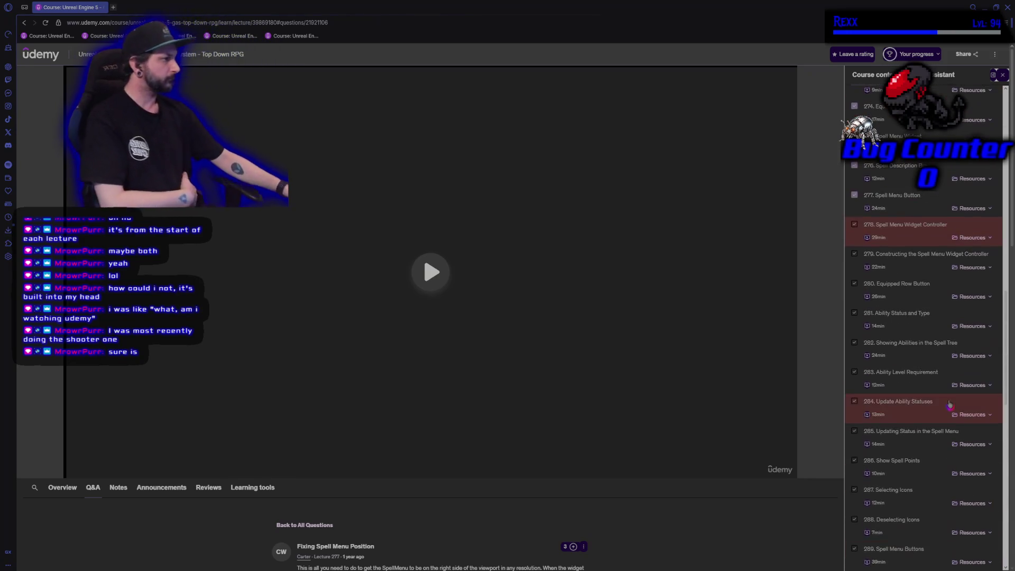
{"action": "scroll", "coordinate": [946, 407], "scroll_direction": "down", "scroll_amount": 1}
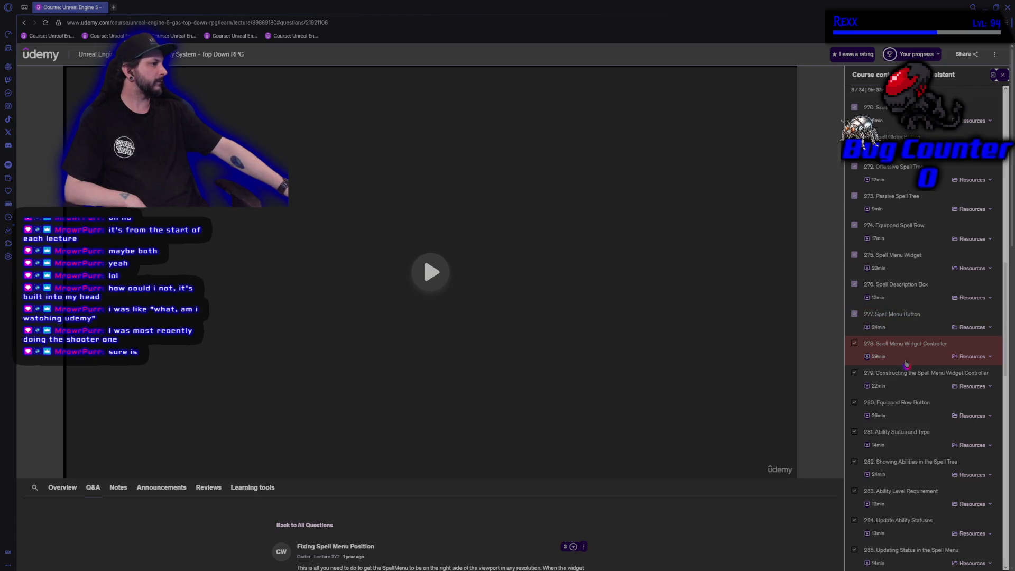
{"action": "scroll", "coordinate": [905, 363], "scroll_direction": "up", "scroll_amount": 8}
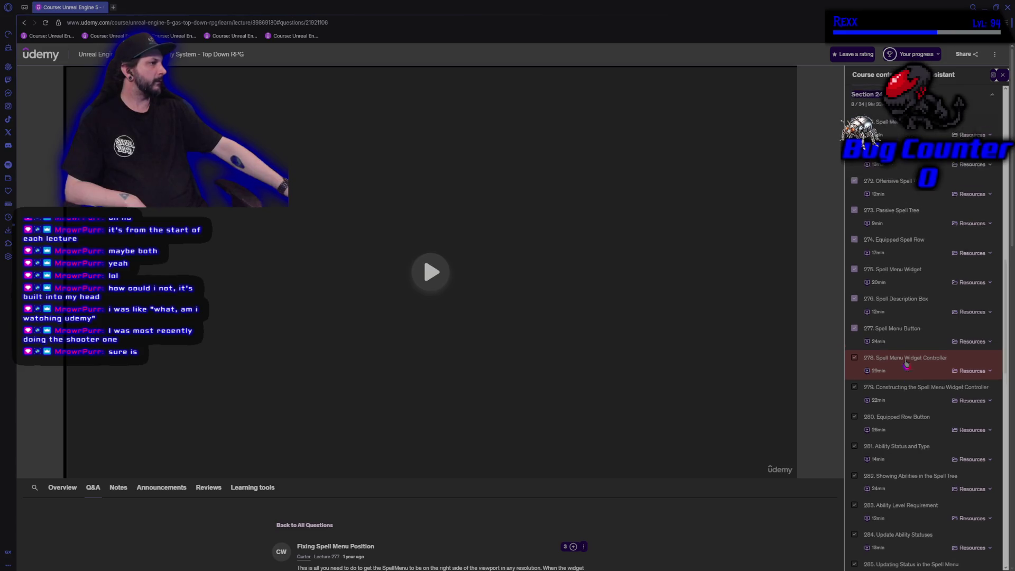
{"action": "scroll", "coordinate": [905, 363], "scroll_direction": "up", "scroll_amount": 5}
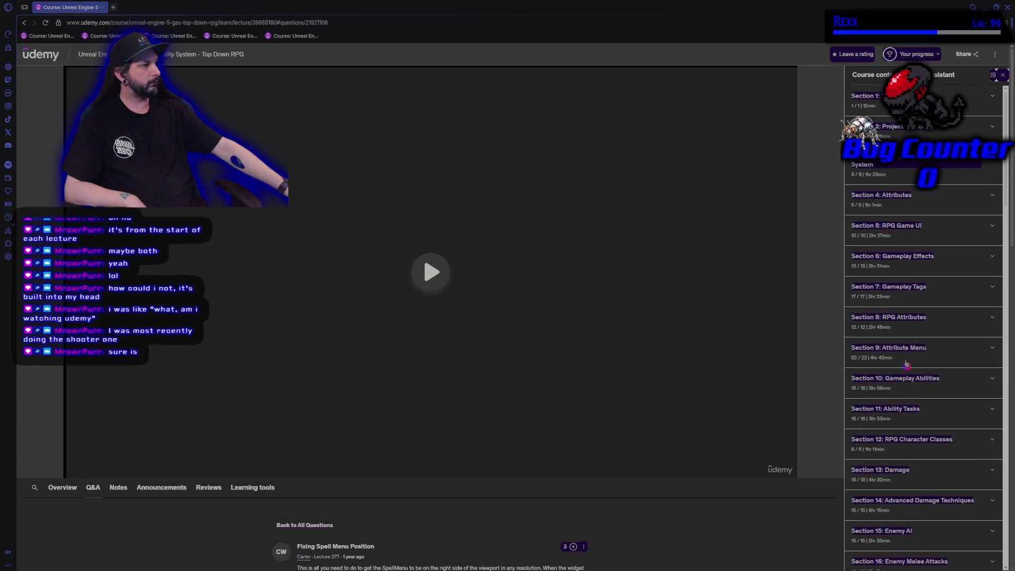
{"action": "scroll", "coordinate": [906, 363], "scroll_direction": "down", "scroll_amount": 8}
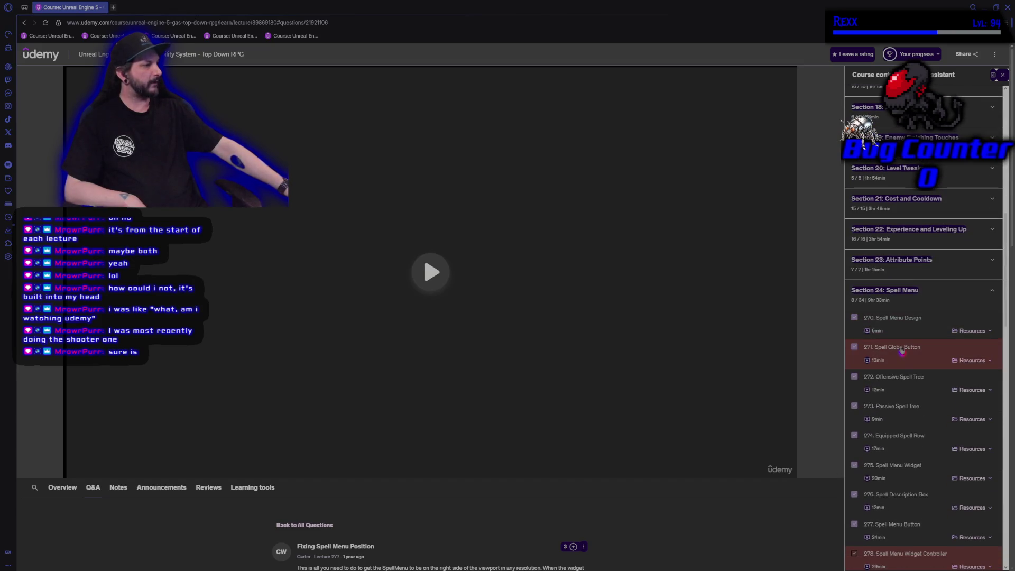
{"action": "scroll", "coordinate": [906, 364], "scroll_direction": "down", "scroll_amount": 4}
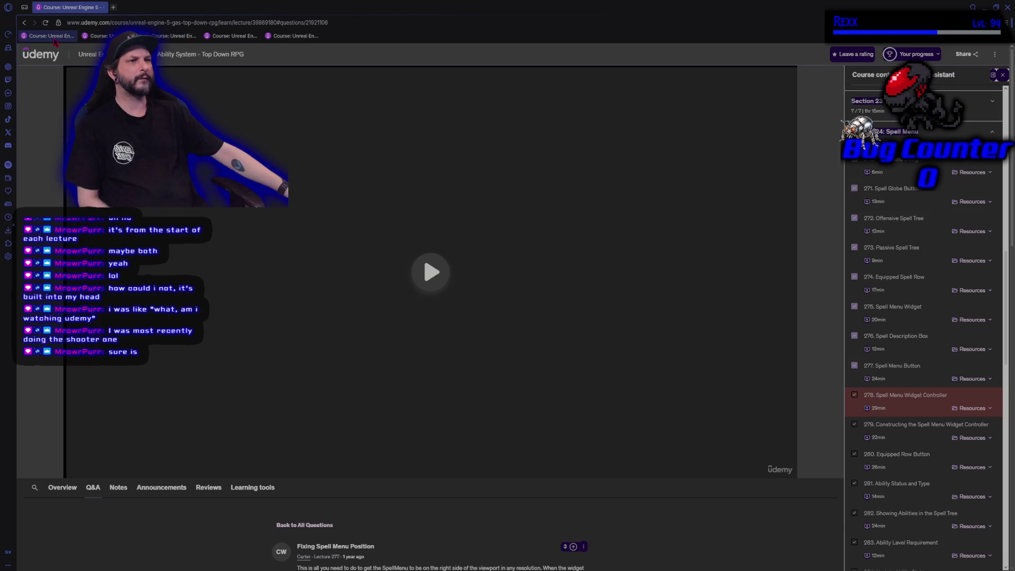
{"action": "right_click", "coordinate": [58, 37]}
{"action": "left_click", "coordinate": [69, 49]}
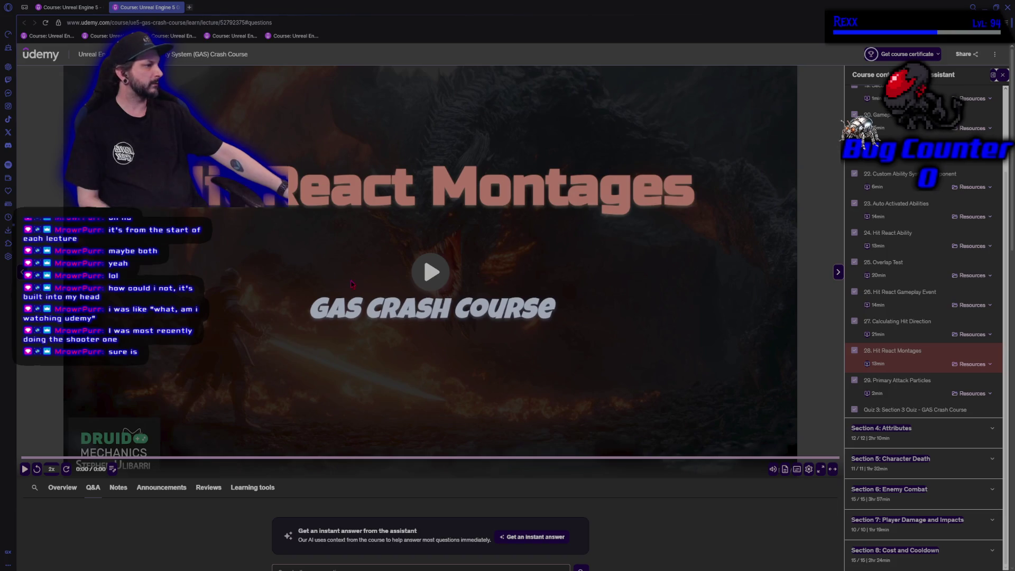
{"action": "scroll", "coordinate": [933, 382], "scroll_direction": "down", "scroll_amount": 3}
{"action": "scroll", "coordinate": [925, 364], "scroll_direction": "up", "scroll_amount": 3}
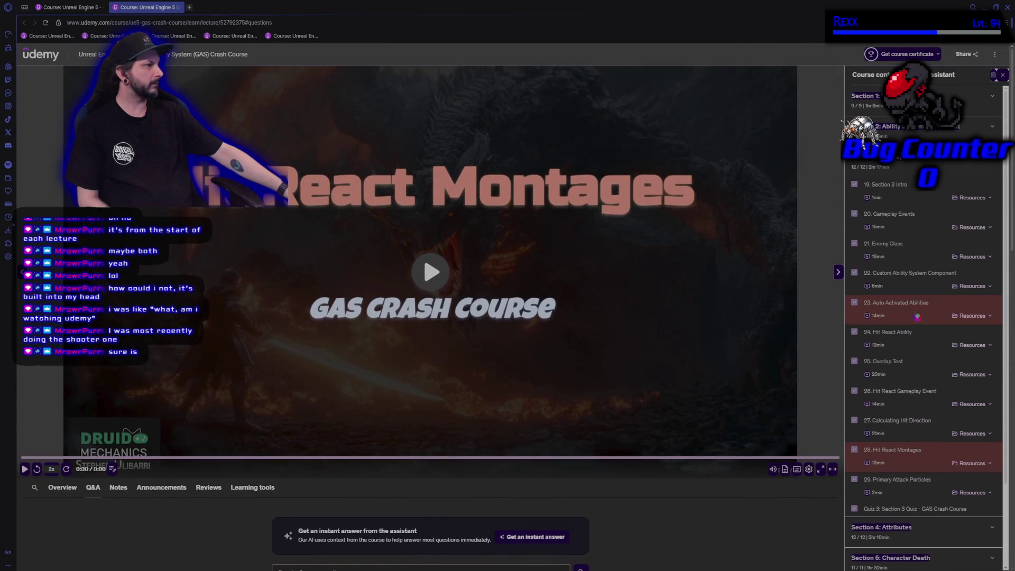
{"action": "left_click", "coordinate": [926, 208]}
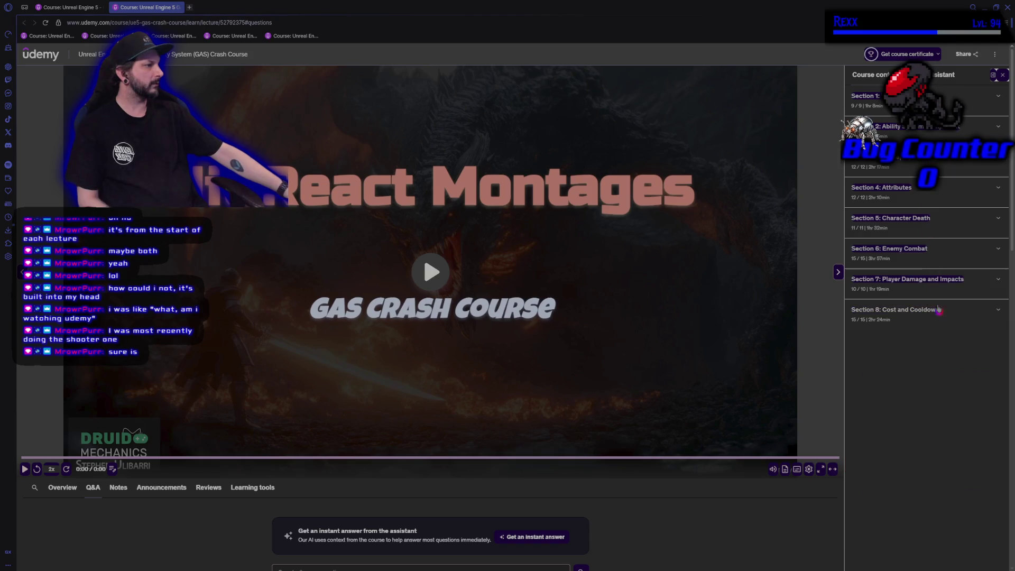
{"action": "left_click", "coordinate": [930, 313]}
{"action": "scroll", "coordinate": [925, 423], "scroll_direction": "down", "scroll_amount": 5}
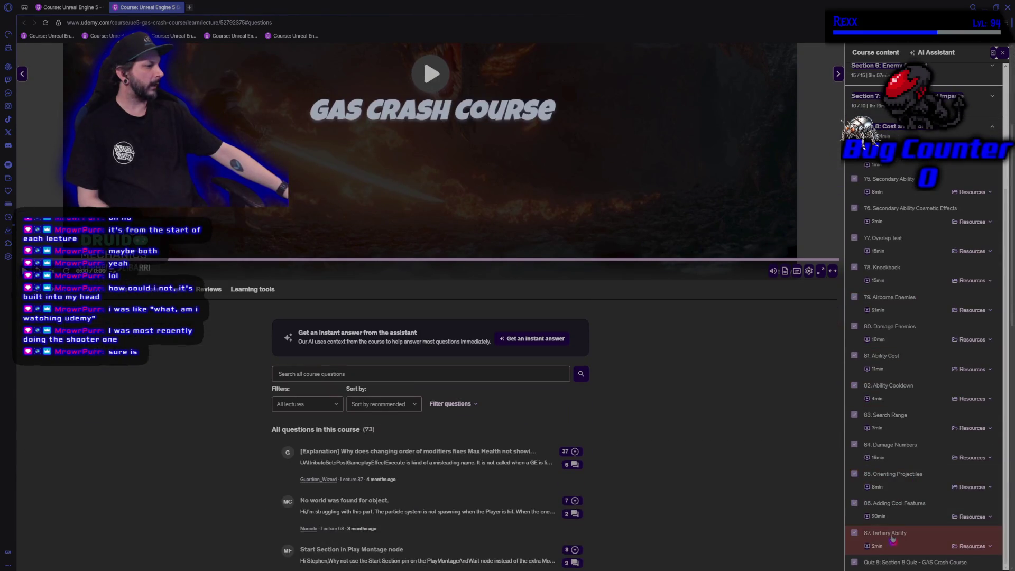
{"action": "left_click", "coordinate": [882, 502]}
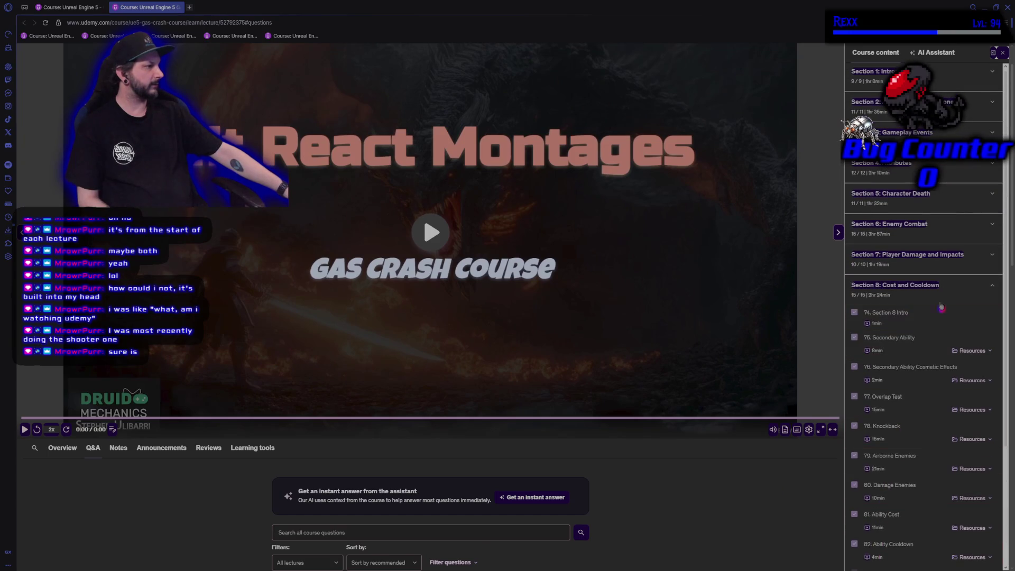
{"action": "scroll", "coordinate": [929, 363], "scroll_direction": "up", "scroll_amount": 3}
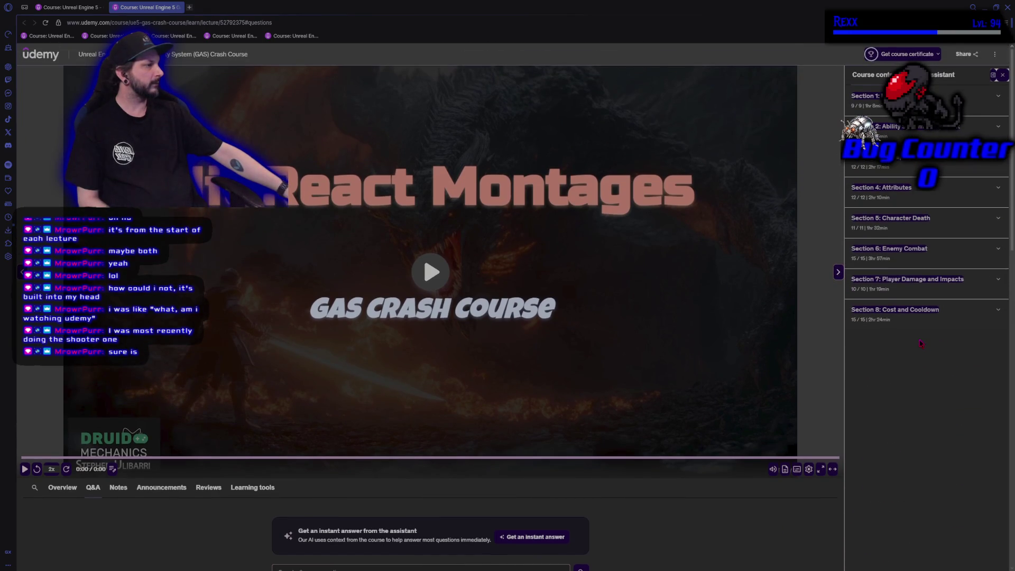
{"action": "scroll", "coordinate": [729, 439], "scroll_direction": "down", "scroll_amount": 5}
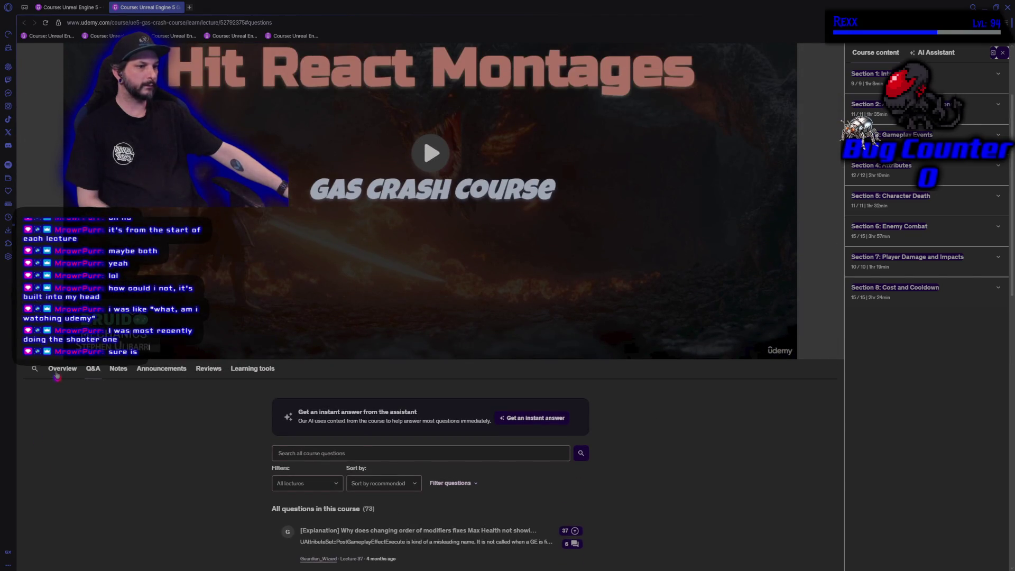
{"action": "scroll", "coordinate": [127, 449], "scroll_direction": "down", "scroll_amount": 1}
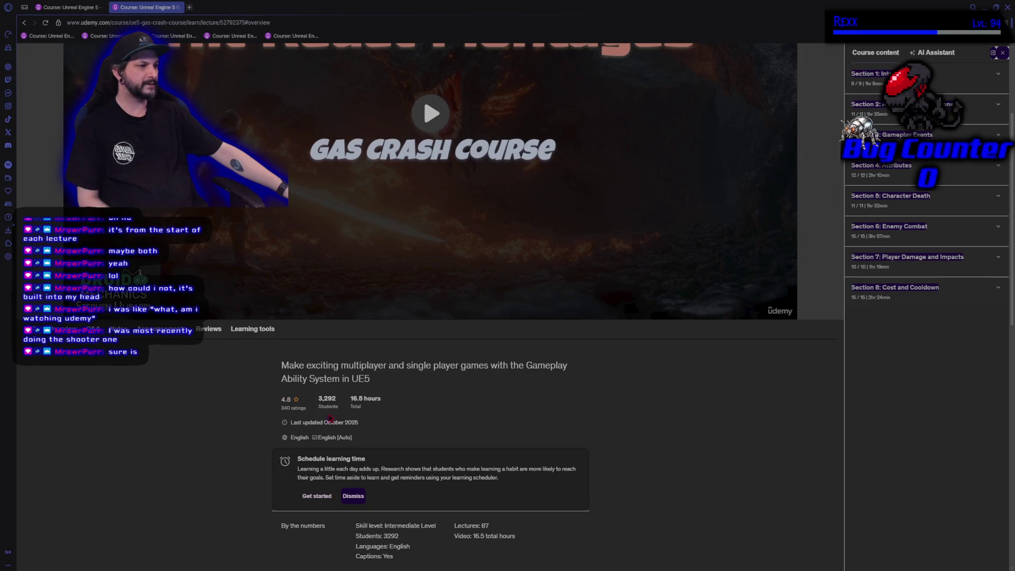
{"action": "left_click_drag", "start_coordinate": [349, 399], "coordinate": [382, 400]}
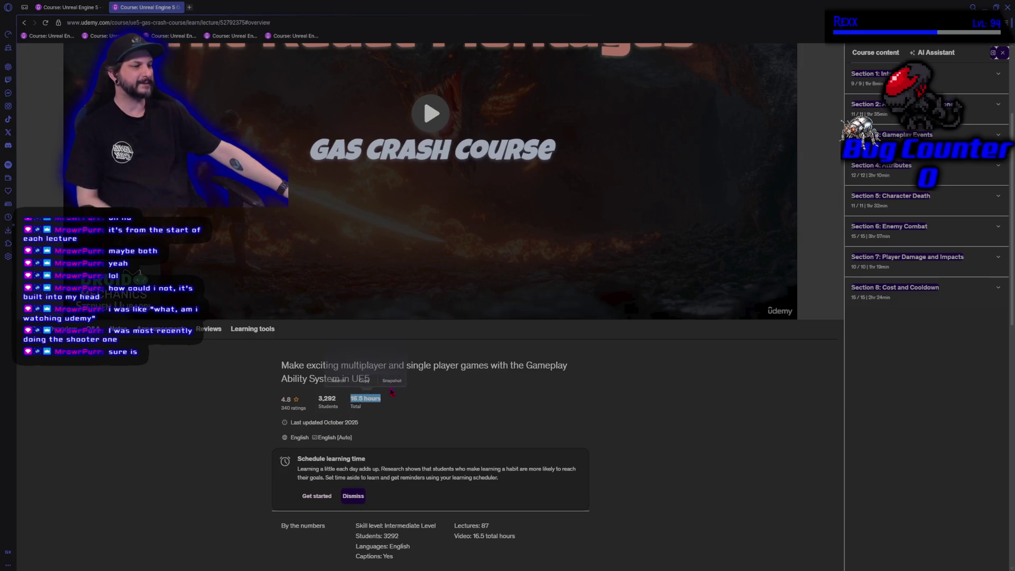
{"action": "left_click", "coordinate": [375, 419]}
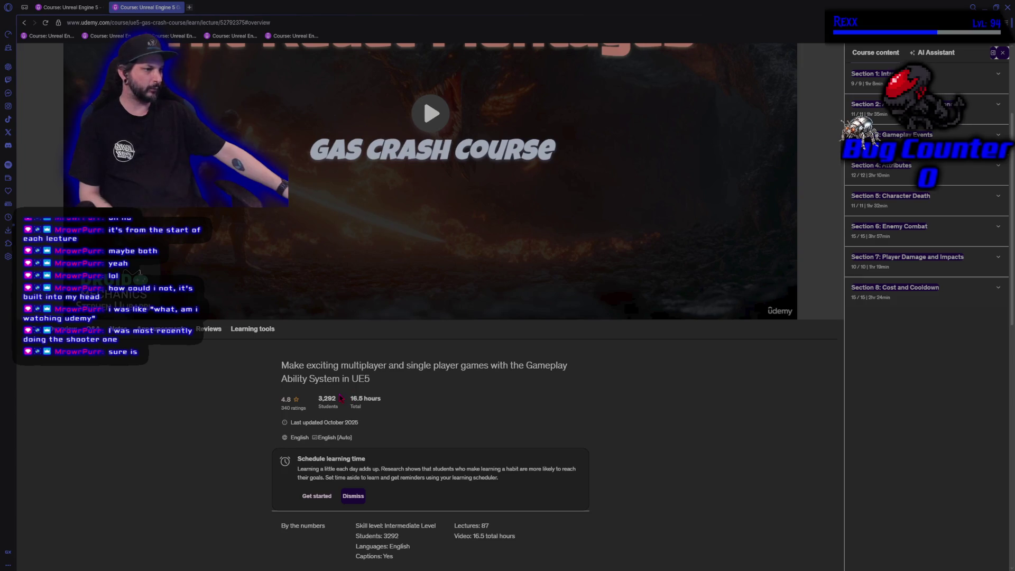
{"action": "scroll", "coordinate": [182, 452], "scroll_direction": "down", "scroll_amount": 1}
{"action": "scroll", "coordinate": [181, 453], "scroll_direction": "down", "scroll_amount": 4}
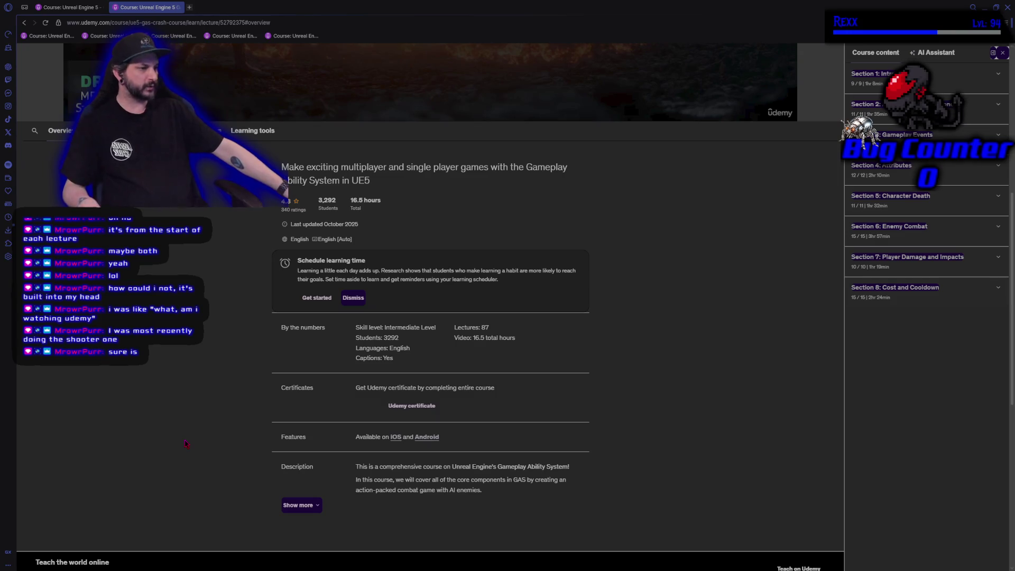
{"action": "scroll", "coordinate": [187, 441], "scroll_direction": "up", "scroll_amount": 5}
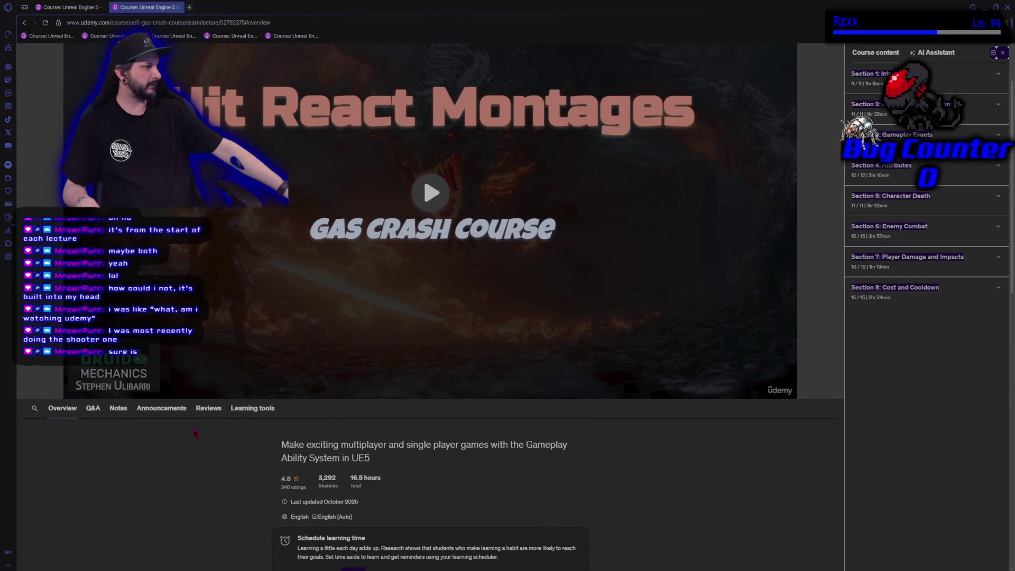
{"action": "left_click", "coordinate": [987, 301]}
{"action": "scroll", "coordinate": [986, 304], "scroll_direction": "down", "scroll_amount": 3}
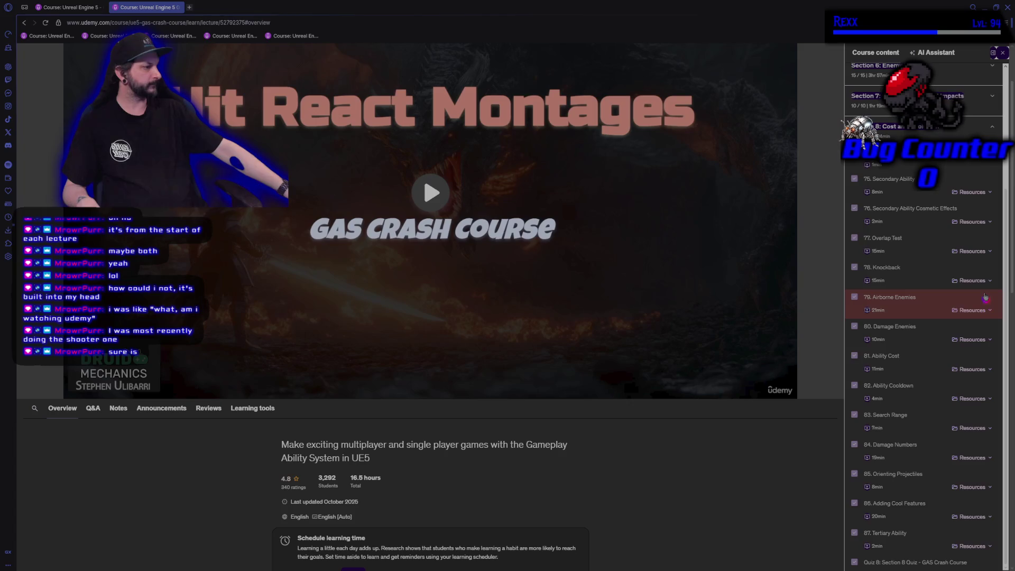
{"action": "left_click", "coordinate": [988, 127]}
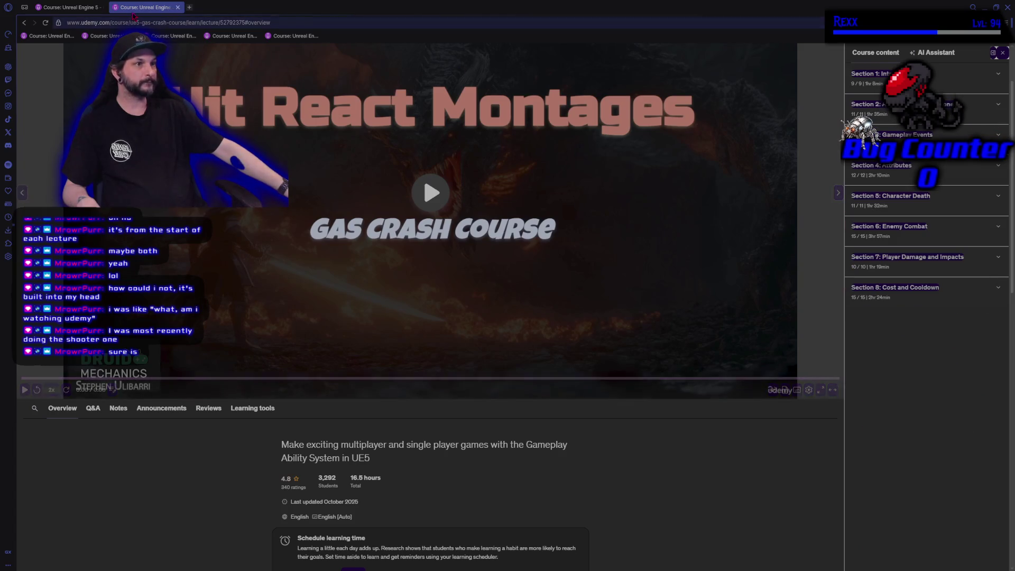
{"action": "scroll", "coordinate": [410, 244], "scroll_direction": "up", "scroll_amount": 2}
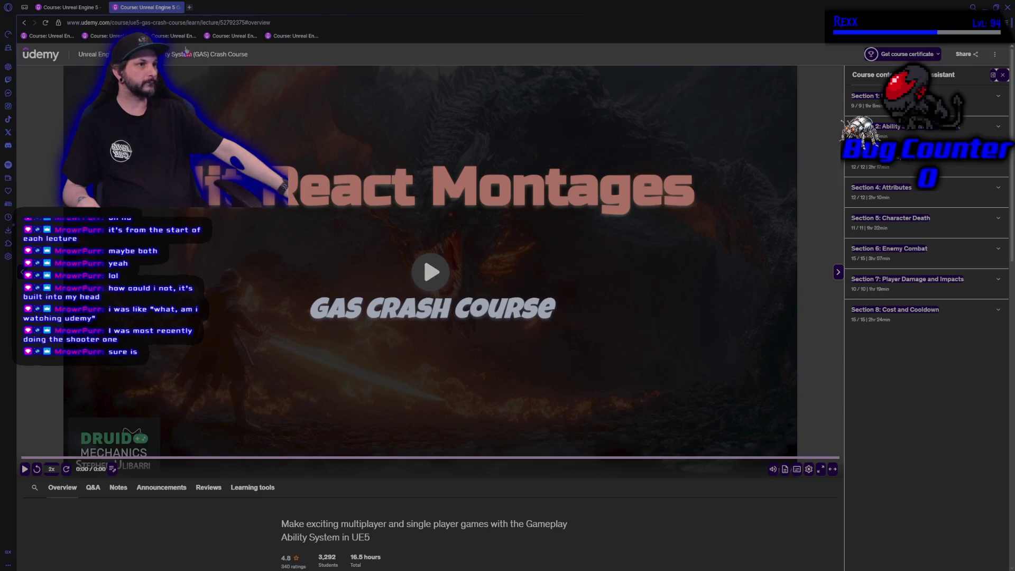
{"action": "middle_click", "coordinate": [149, 7]}
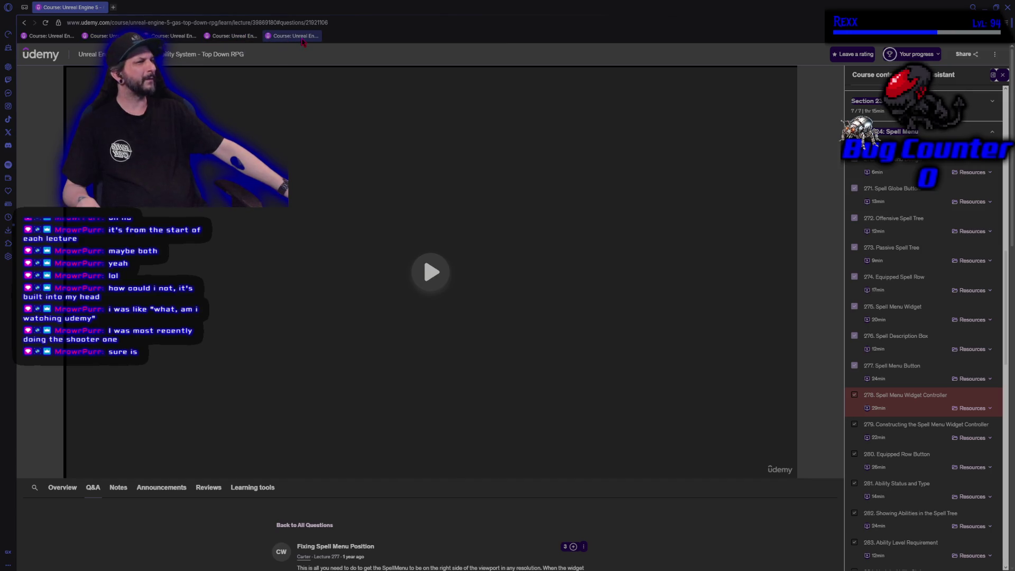
Move the third and fourth Udemy course bookmarks to trash, then minimize the browser
{"action": "right_click", "coordinate": [303, 40]}
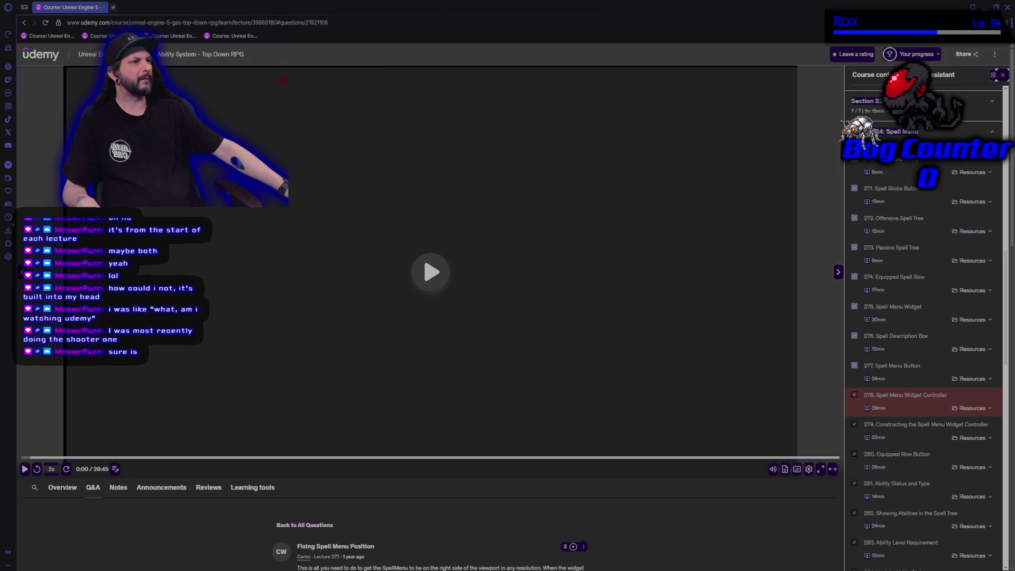
{"action": "right_click", "coordinate": [239, 37]}
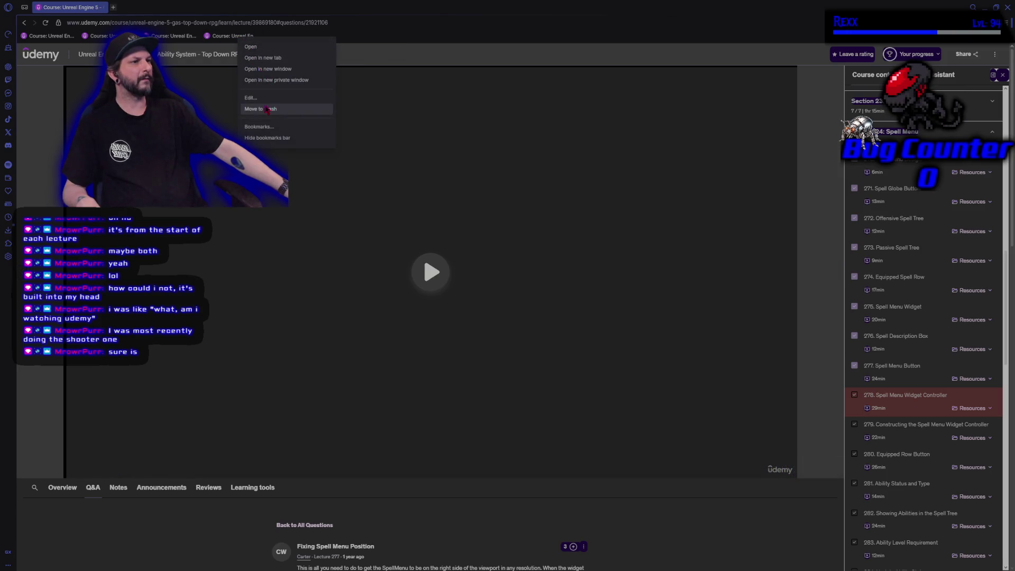
{"action": "left_click", "coordinate": [261, 109]}
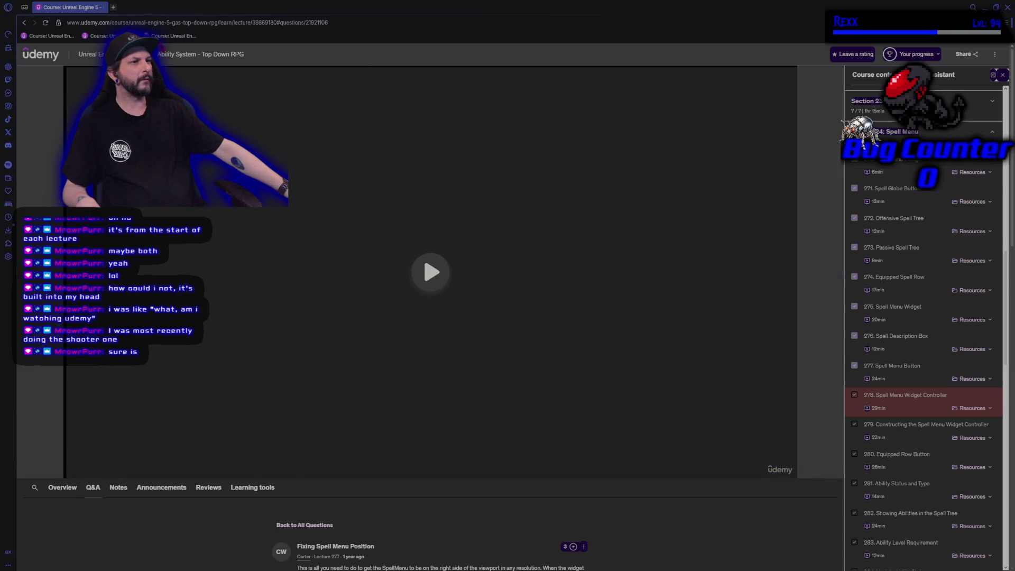
{"action": "right_click", "coordinate": [167, 38]}
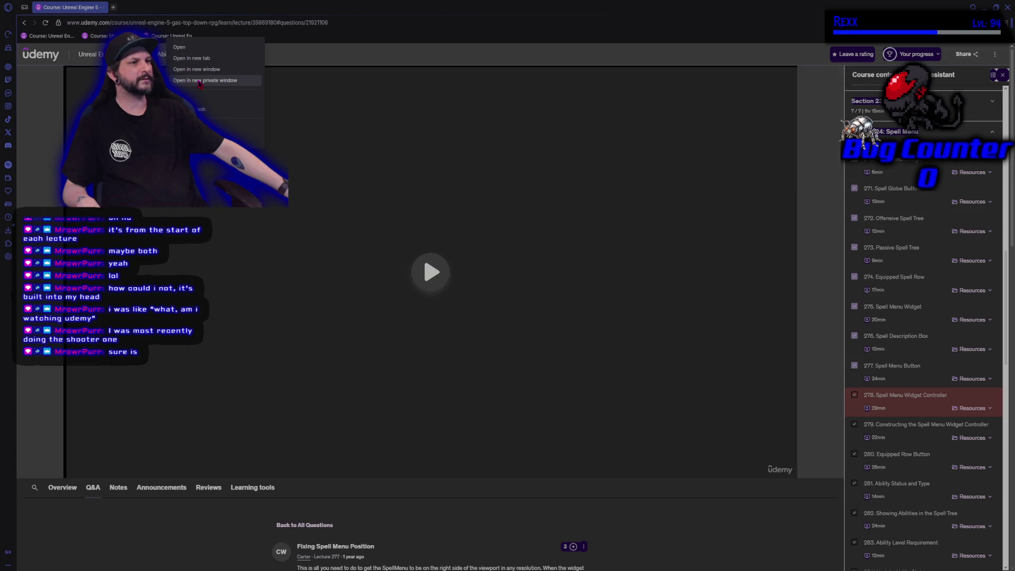
{"action": "left_click", "coordinate": [204, 109]}
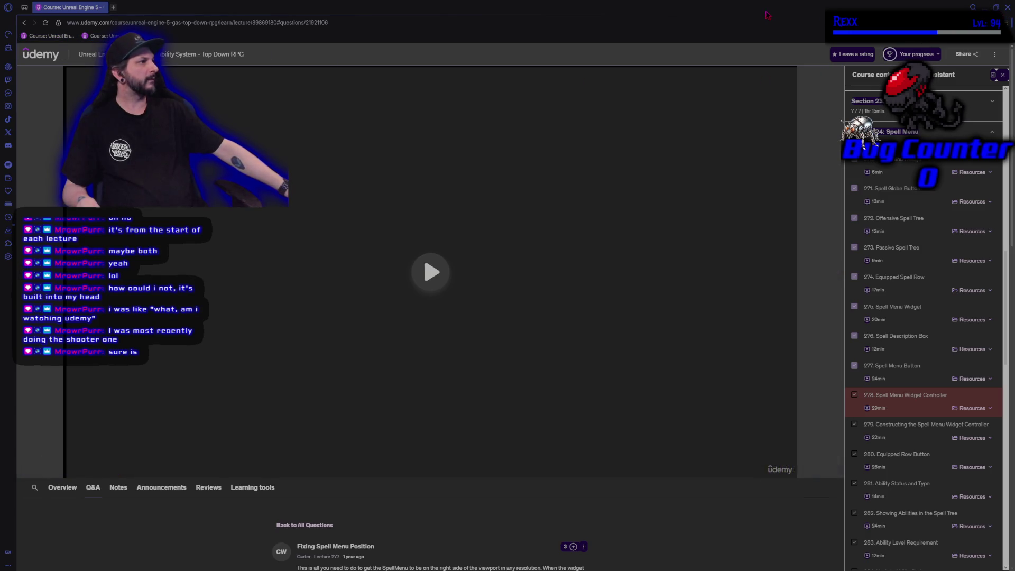
{"action": "left_click", "coordinate": [995, 7]}
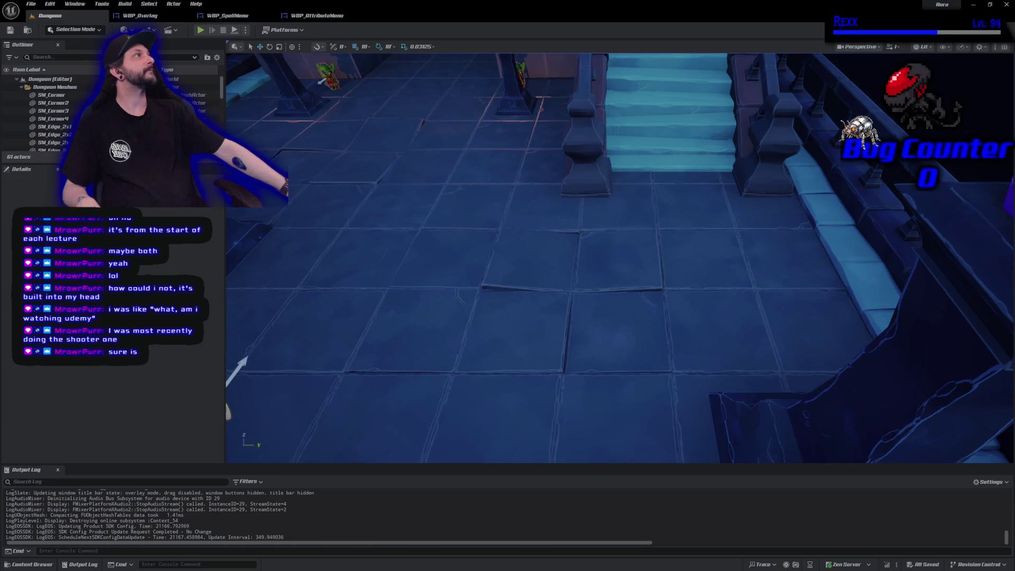
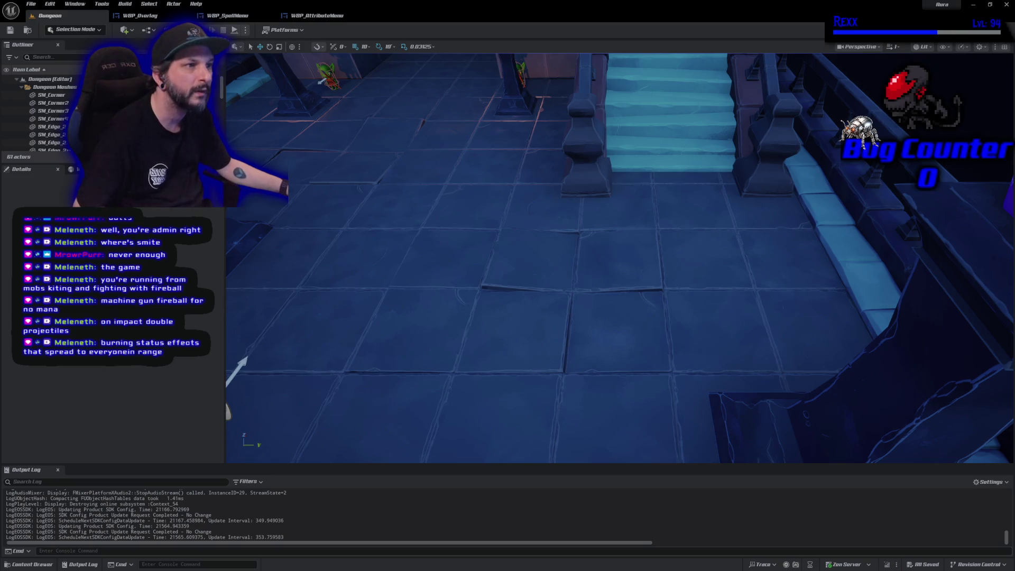
Open the Content Drawer and launch a Play-In-Editor session of the Dungeon level
{"action": "left_click", "coordinate": [34, 565]}
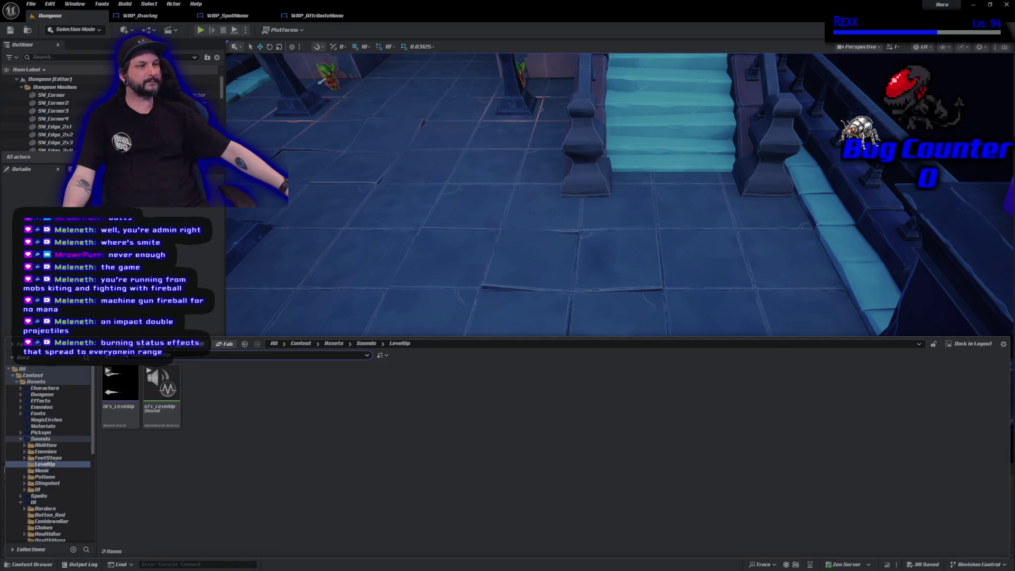
{"action": "left_click", "coordinate": [201, 30]}
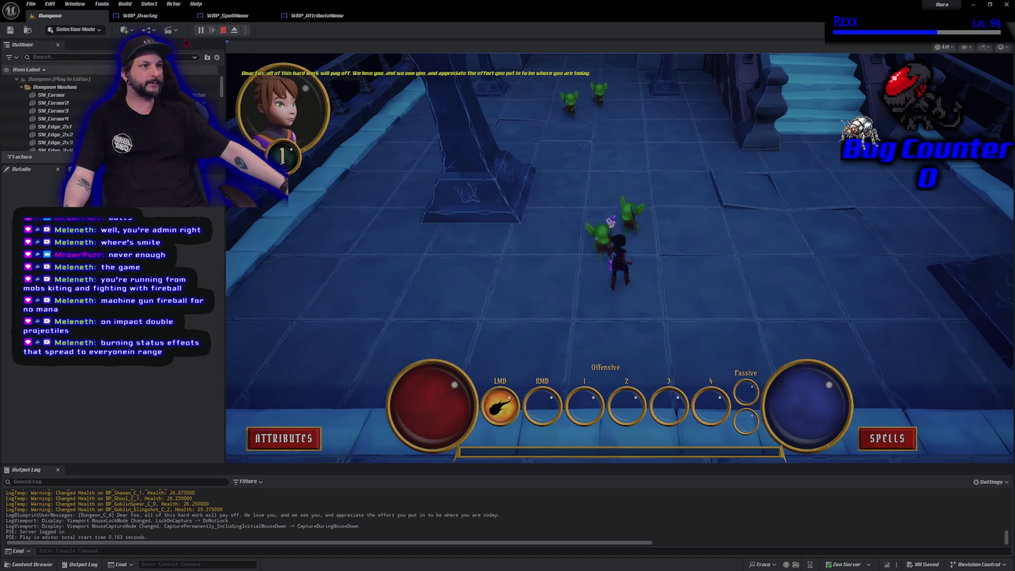
Open the SPELLS Abilities menu in play mode and close it, twice
{"action": "left_click", "coordinate": [886, 438]}
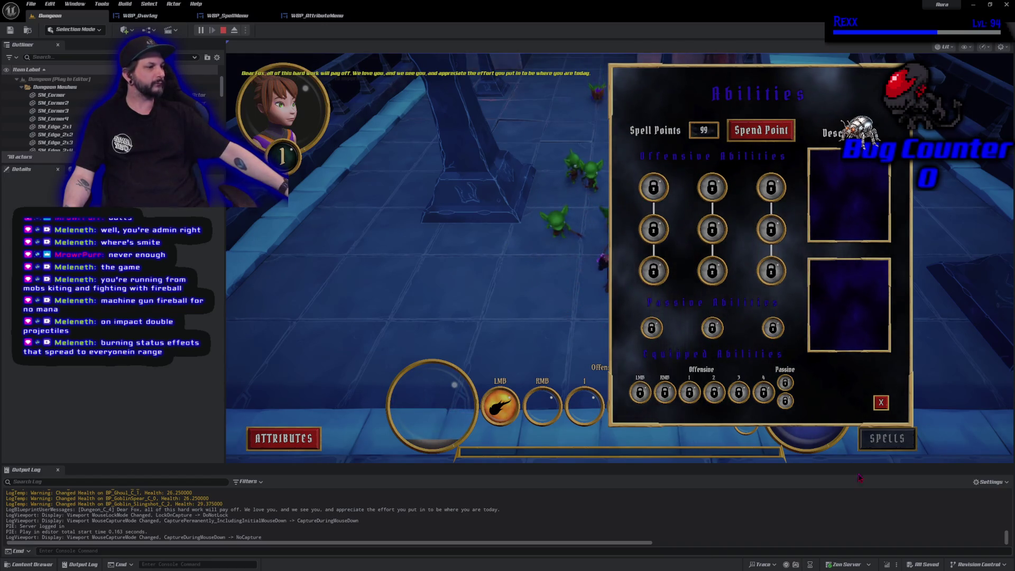
{"action": "left_click", "coordinate": [881, 402]}
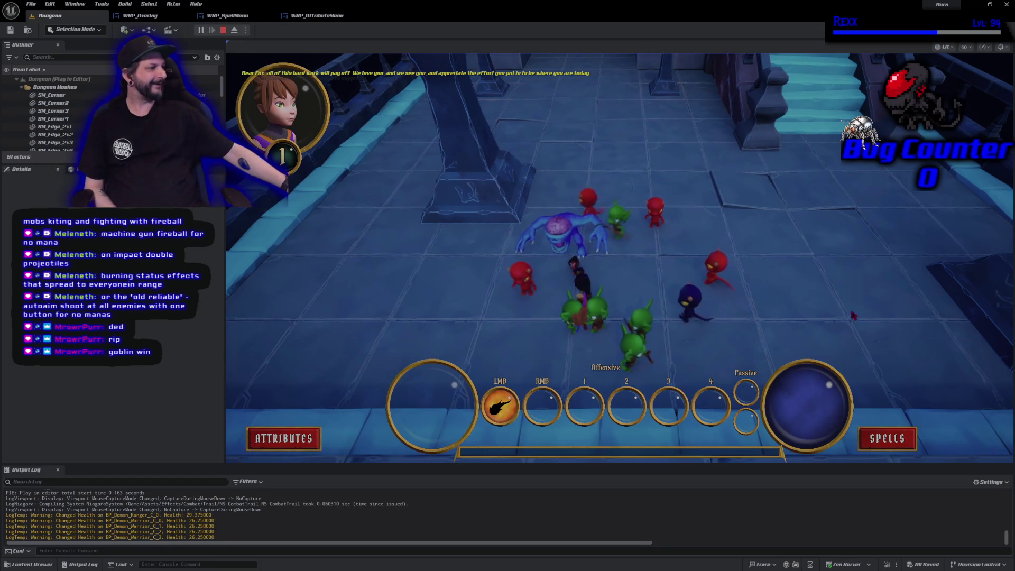
{"action": "left_click", "coordinate": [897, 434]}
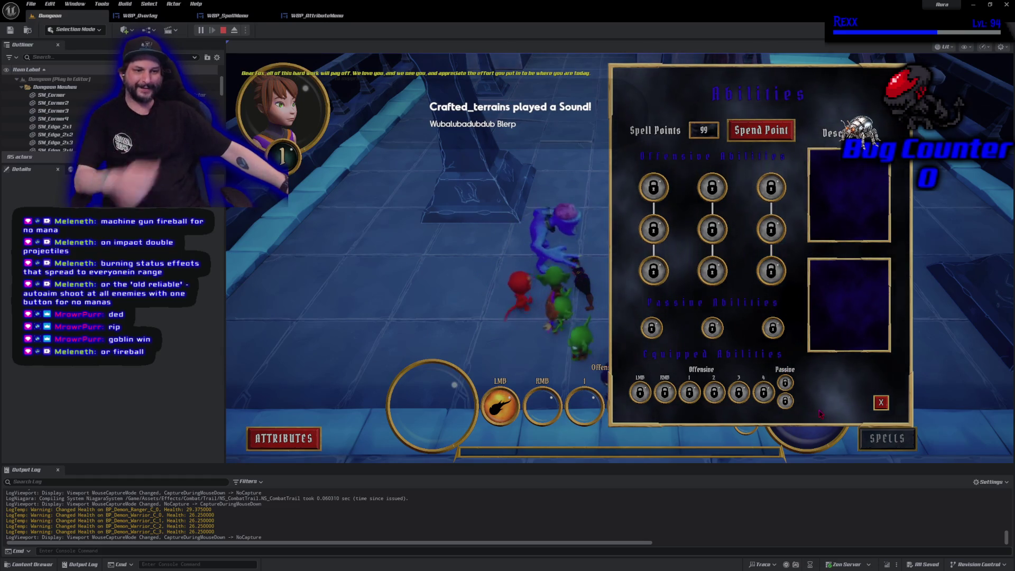
{"action": "left_click", "coordinate": [880, 402]}
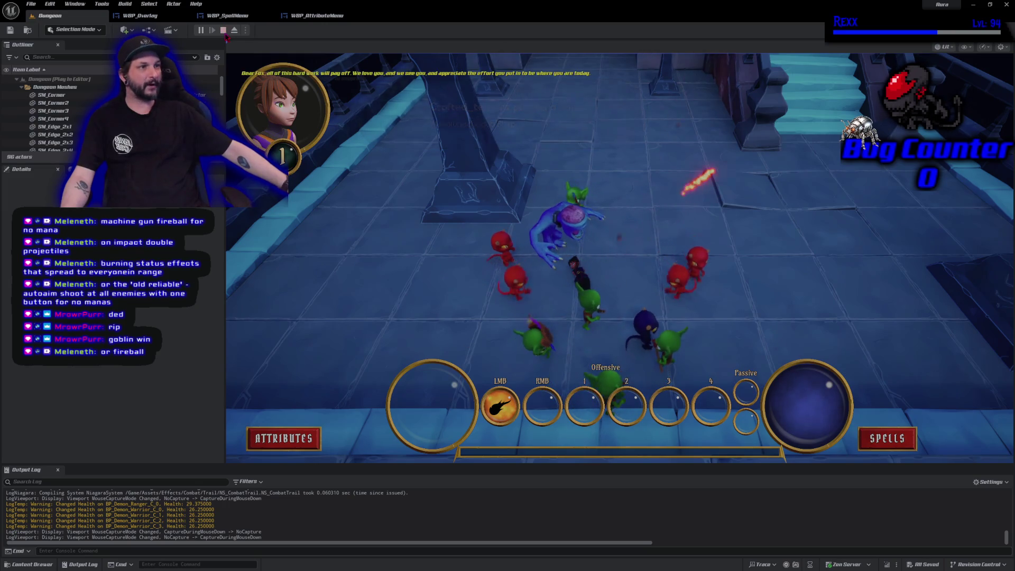
Restart play, cast a fireball at the goblins, then stop the session
{"action": "left_click", "coordinate": [223, 30]}
{"action": "left_click", "coordinate": [201, 30]}
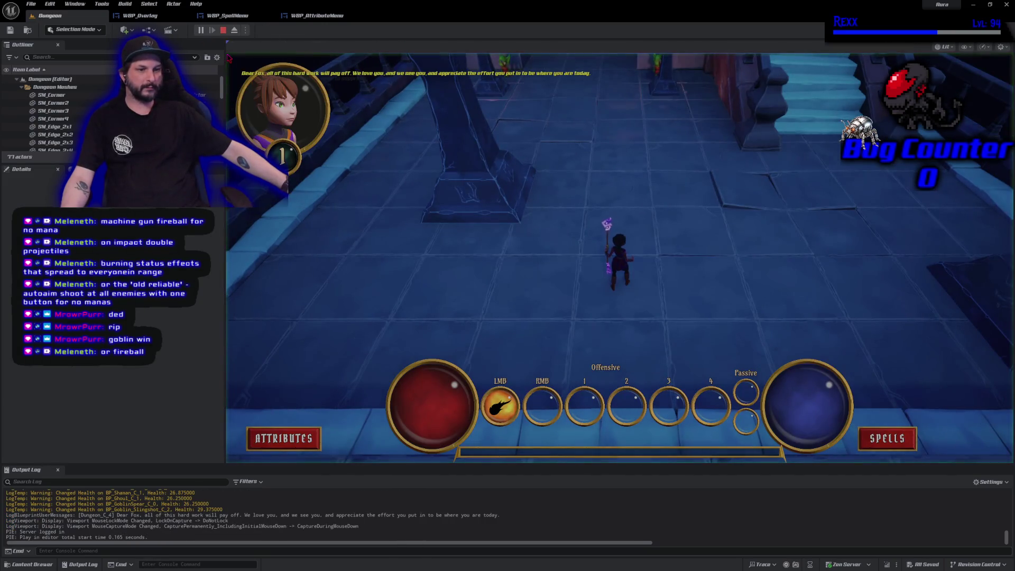
{"action": "left_click", "coordinate": [544, 119]}
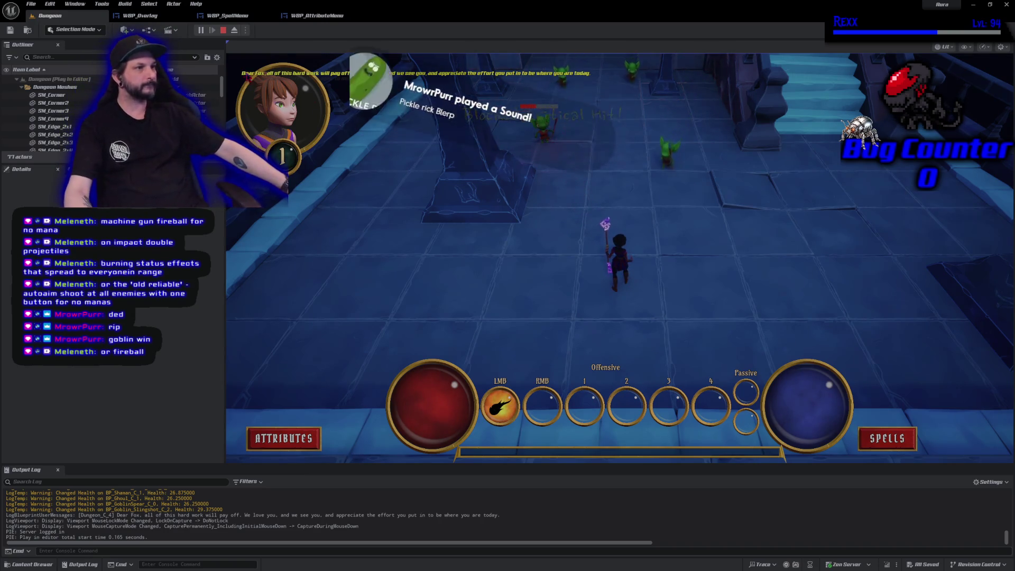
{"action": "left_click", "coordinate": [224, 30]}
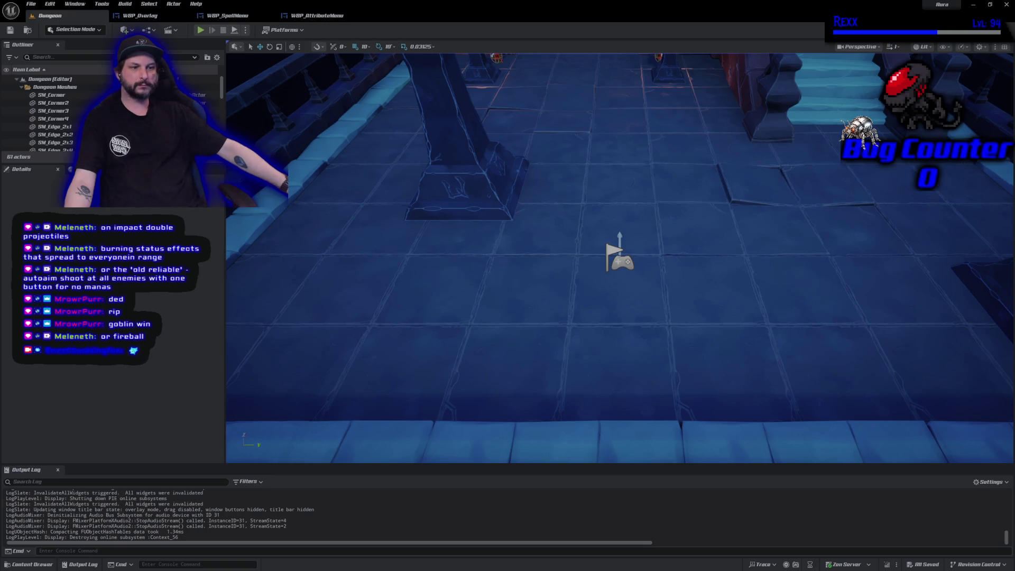
Frame the balcony and goblins in the viewport with Game View turned on
{"action": "left_click_drag", "start_coordinate": [380, 364], "coordinate": [380, 333]}
{"action": "mouse_move", "coordinate": [501, 331]}
{"action": "left_mouse_down"}
{"action": "mouse_move", "coordinate": [502, 301]}
{"action": "mouse_move", "coordinate": [477, 278]}
{"action": "left_mouse_up"}
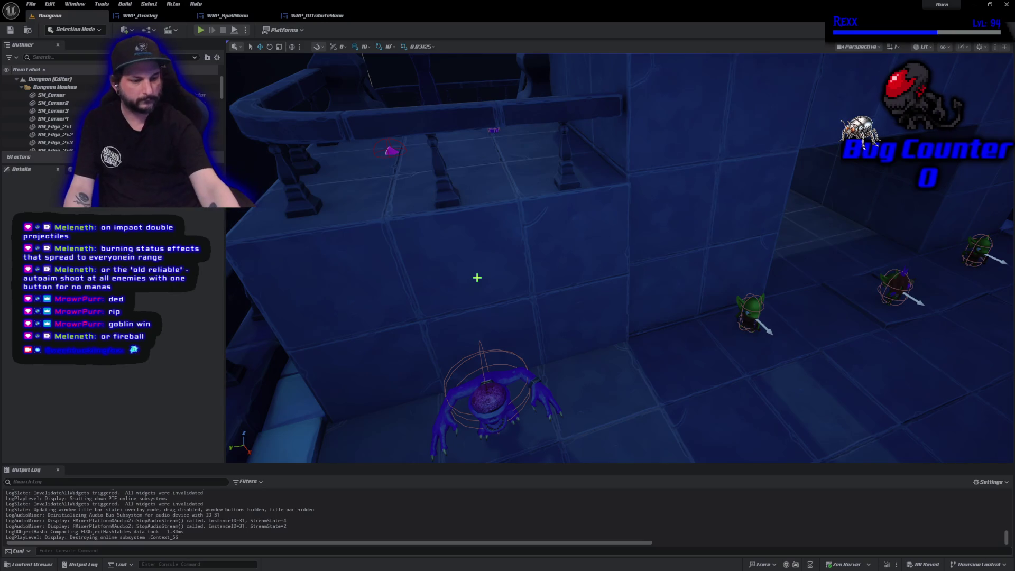
{"action": "key", "text": "g"}
{"action": "left_click_drag", "start_coordinate": [630, 260], "coordinate": [623, 288]}
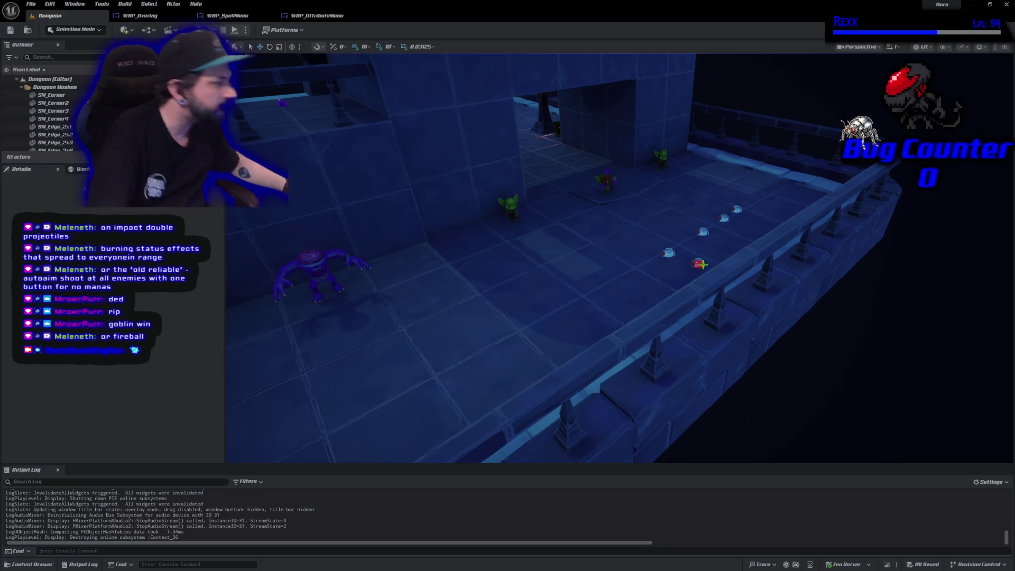
Select the row of mana potions on the balcony, excluding the floor edge mesh
{"action": "left_click", "coordinate": [667, 253]}
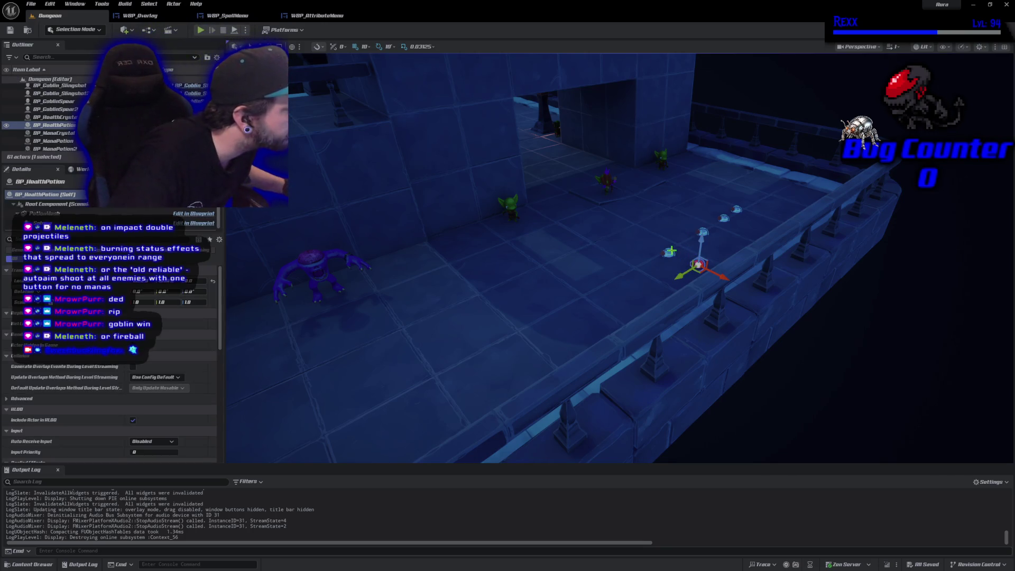
{"action": "left_click", "coordinate": [704, 230], "text": "ctrl"}
{"action": "left_click", "coordinate": [736, 208], "text": "ctrl"}
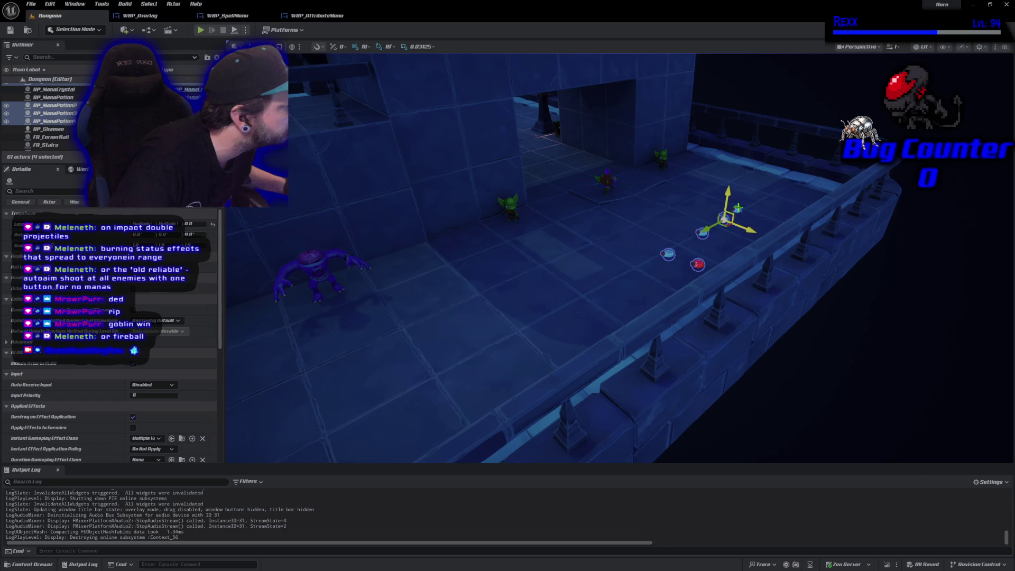
{"action": "left_click", "coordinate": [738, 207], "text": "ctrl"}
{"action": "left_click", "coordinate": [740, 212], "text": "ctrl"}
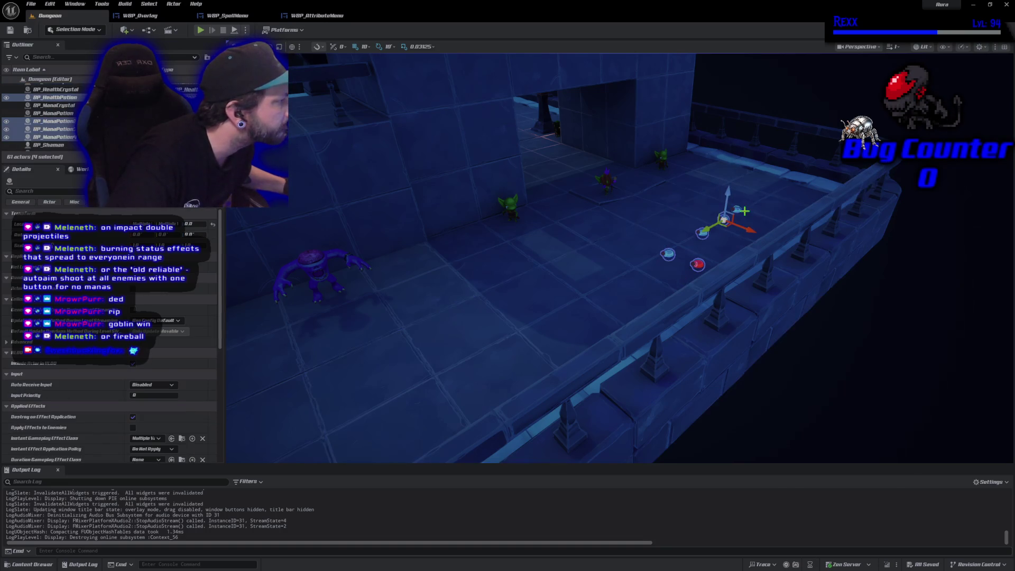
{"action": "left_click", "coordinate": [736, 209], "text": "ctrl"}
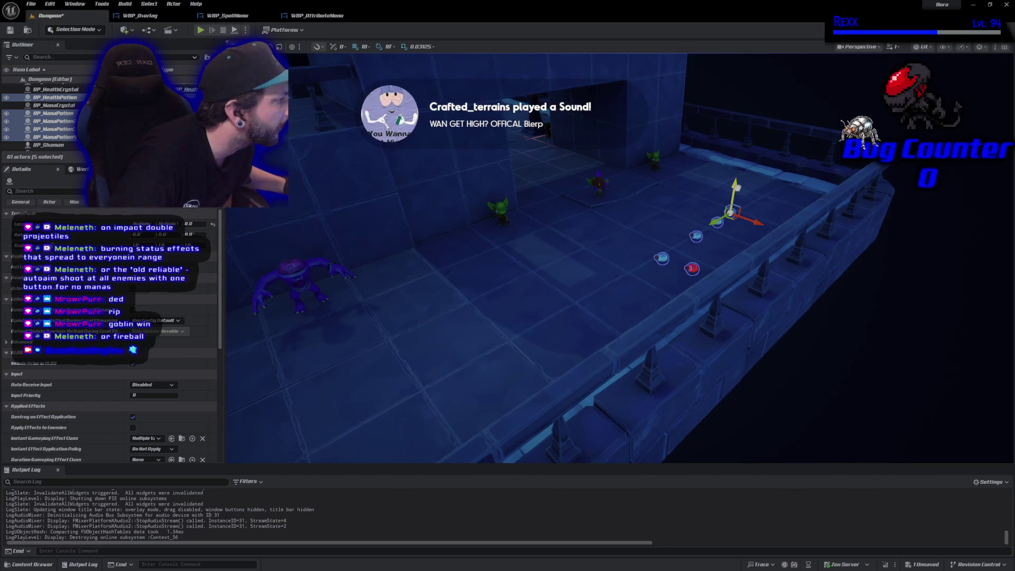
Raise the selected potions 20 units to Location Z 20.0 and save the level
{"action": "left_click_drag", "start_coordinate": [736, 188], "coordinate": [736, 184]}
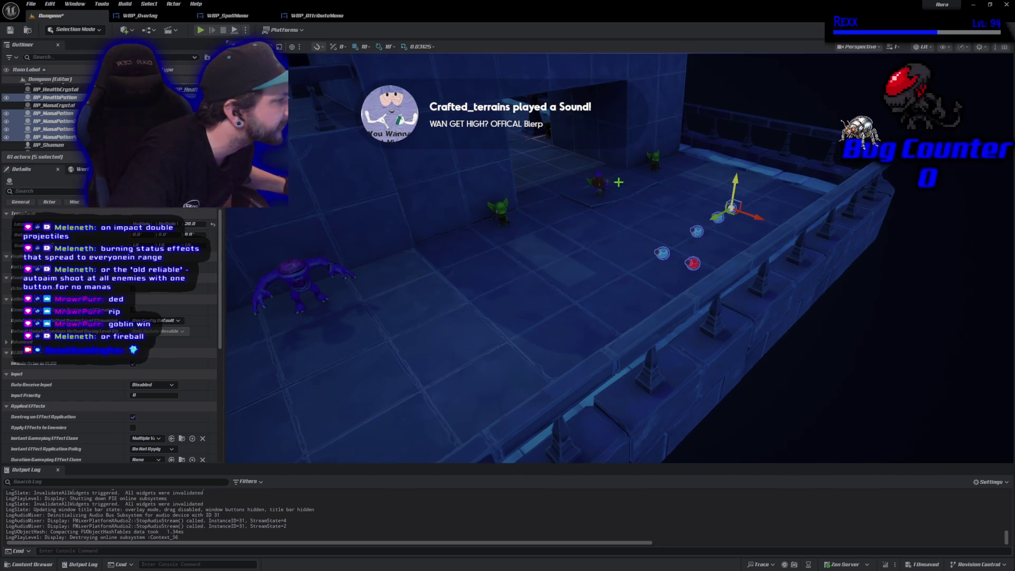
{"action": "left_click", "coordinate": [10, 30]}
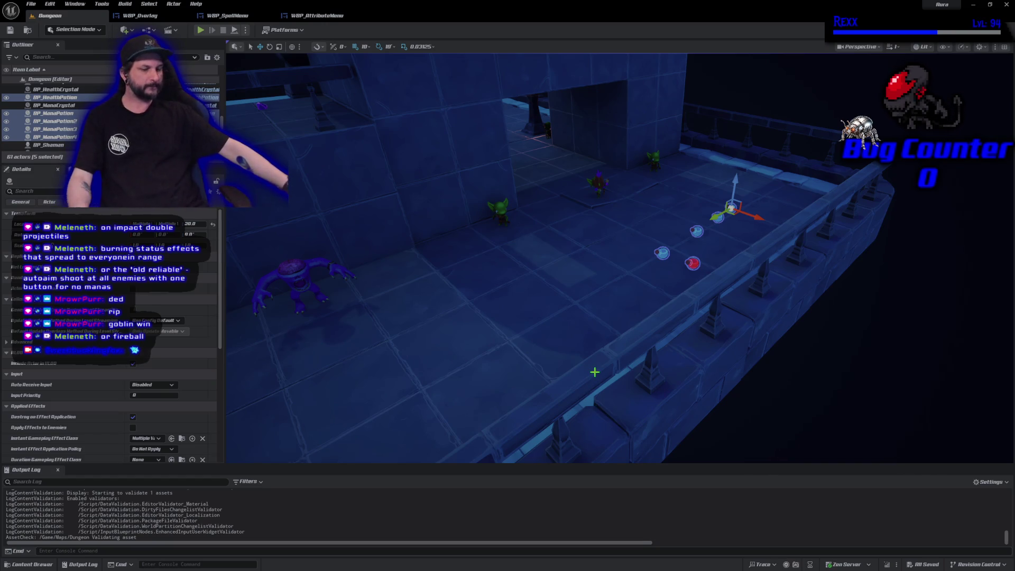
{"action": "mouse_move", "coordinate": [594, 375]}
{"action": "left_mouse_down"}
{"action": "mouse_move", "coordinate": [528, 376]}
{"action": "mouse_move", "coordinate": [507, 344]}
{"action": "mouse_move", "coordinate": [593, 326]}
{"action": "left_mouse_up"}
Select the health crystal by the stairs and orbit around the dungeon room
{"action": "left_click", "coordinate": [583, 217]}
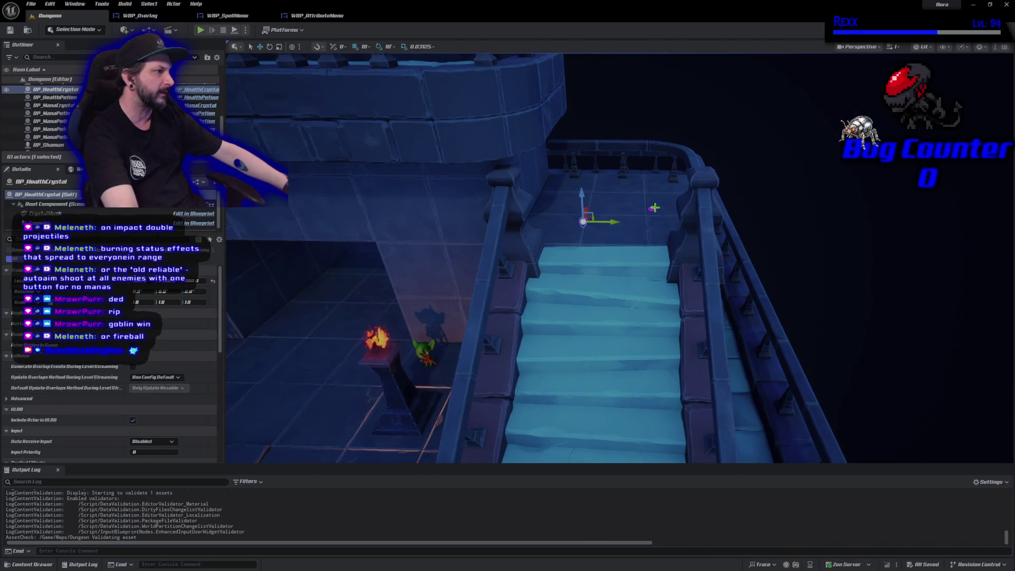
{"action": "left_click", "coordinate": [654, 208]}
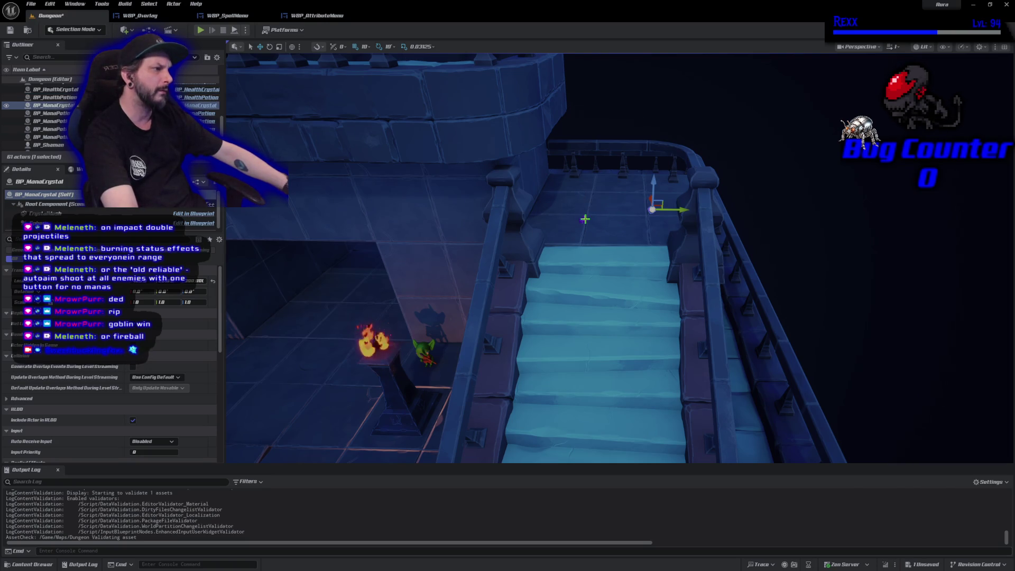
{"action": "left_click", "coordinate": [583, 219], "text": "ctrl"}
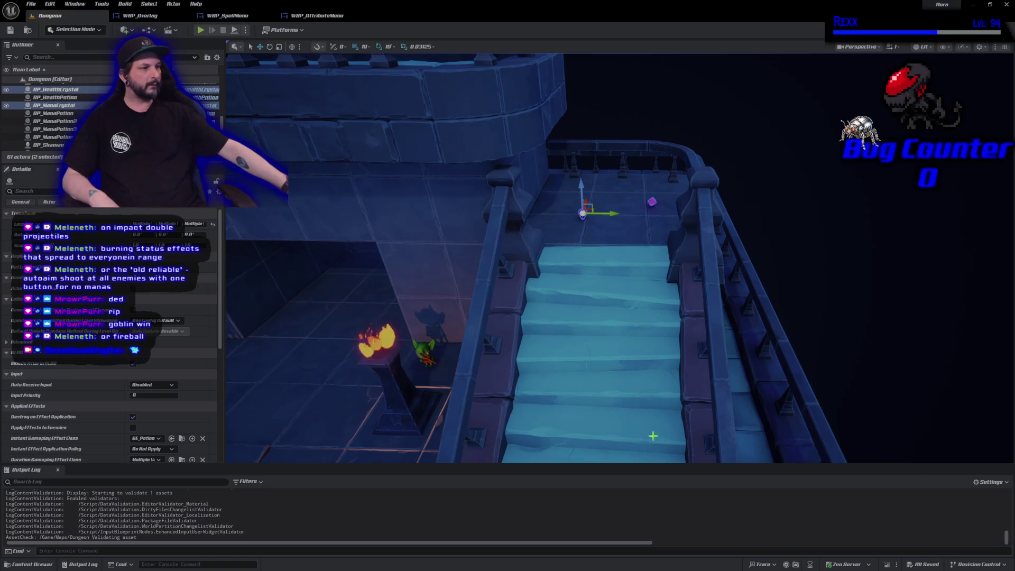
{"action": "scroll", "coordinate": [535, 257], "scroll_direction": "down", "scroll_amount": 10}
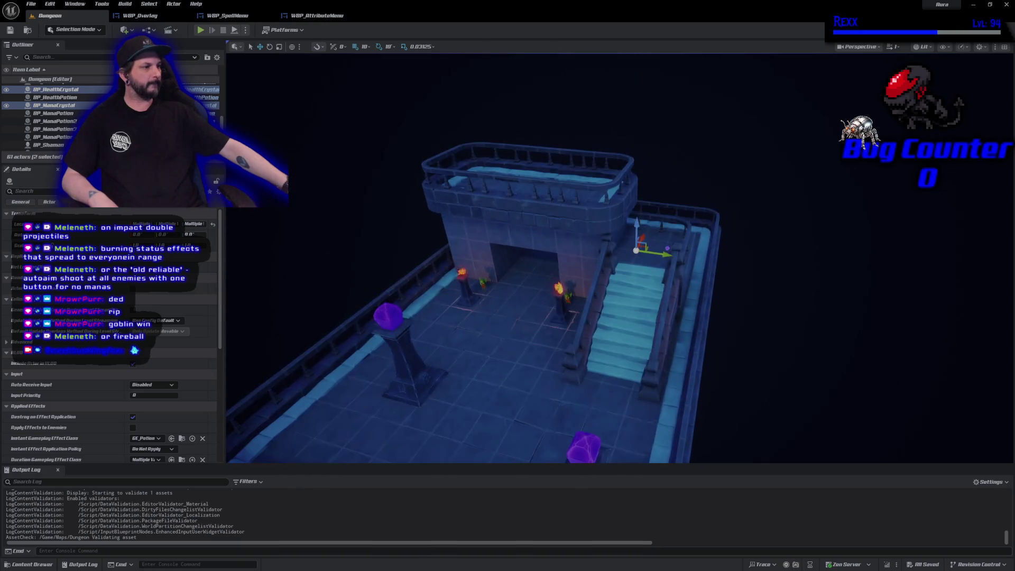
{"action": "scroll", "coordinate": [656, 381], "scroll_direction": "down", "scroll_amount": 3}
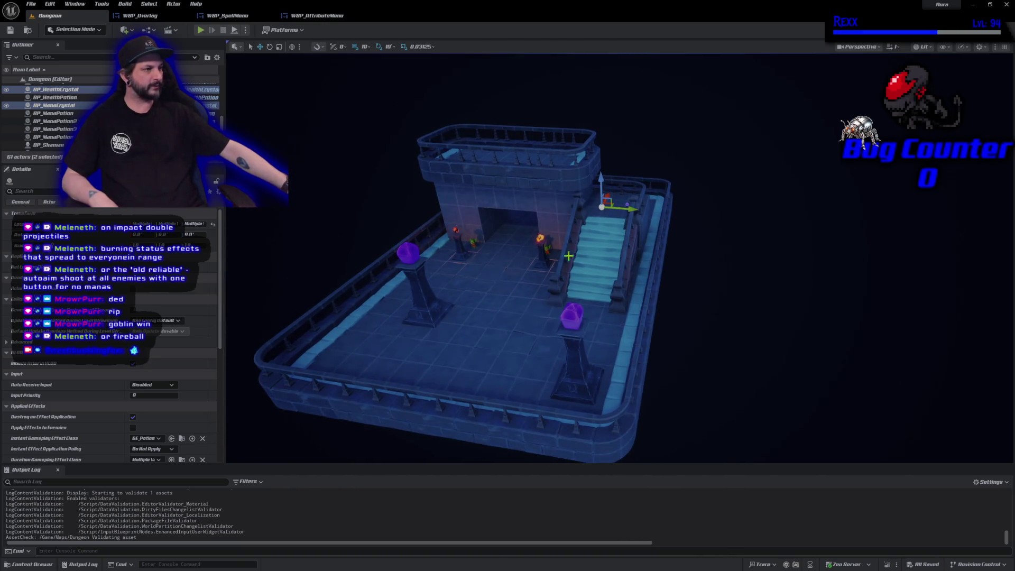
{"action": "mouse_move", "coordinate": [694, 282]}
{"action": "left_mouse_down"}
{"action": "mouse_move", "coordinate": [634, 295]}
{"action": "mouse_move", "coordinate": [693, 282]}
{"action": "left_mouse_up"}
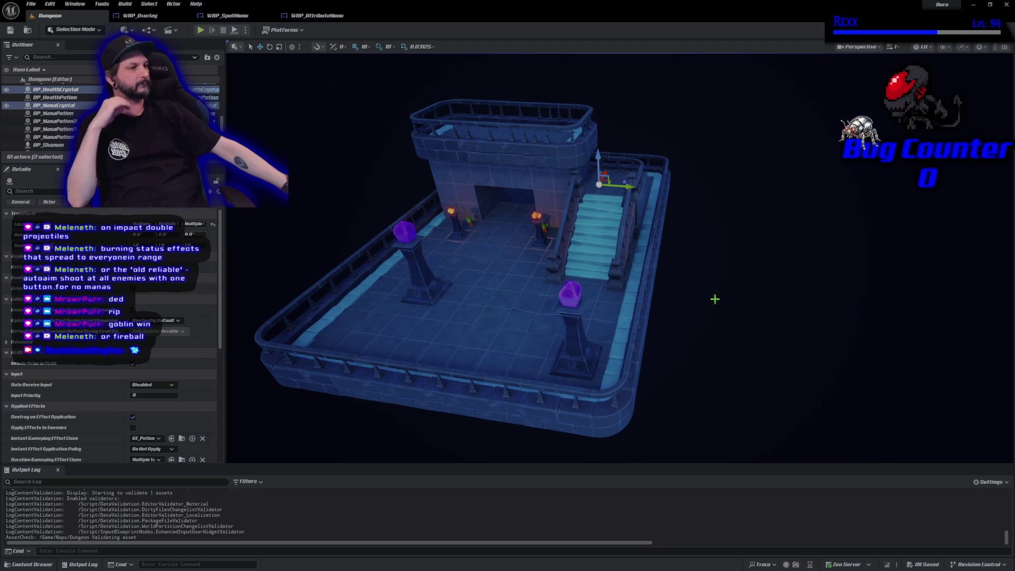
{"action": "left_click_drag", "start_coordinate": [714, 299], "coordinate": [766, 292]}
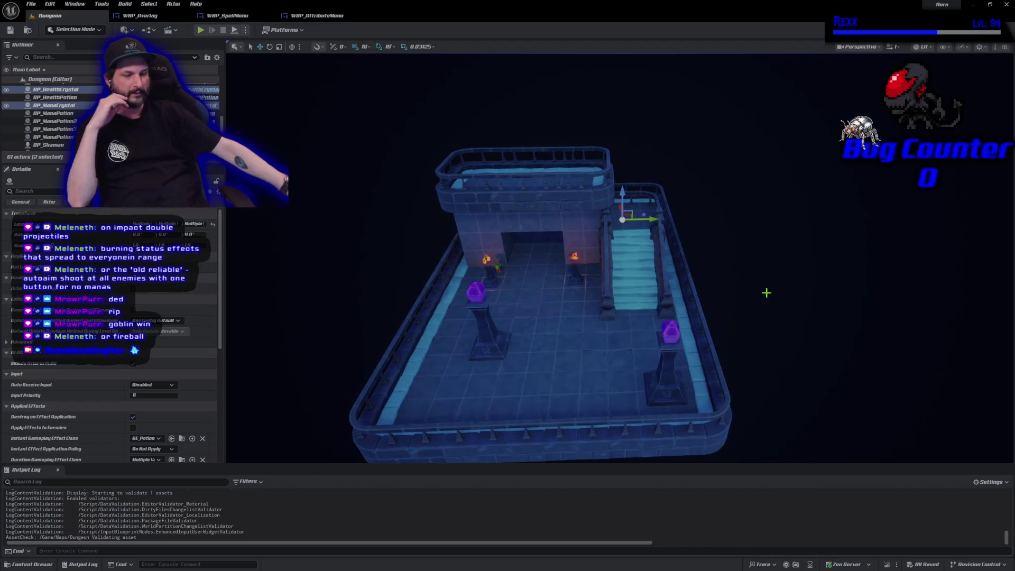
Turn off Game View and close the WBP_Overlay and WBP_SpellMenu tabs
{"action": "key", "text": "g"}
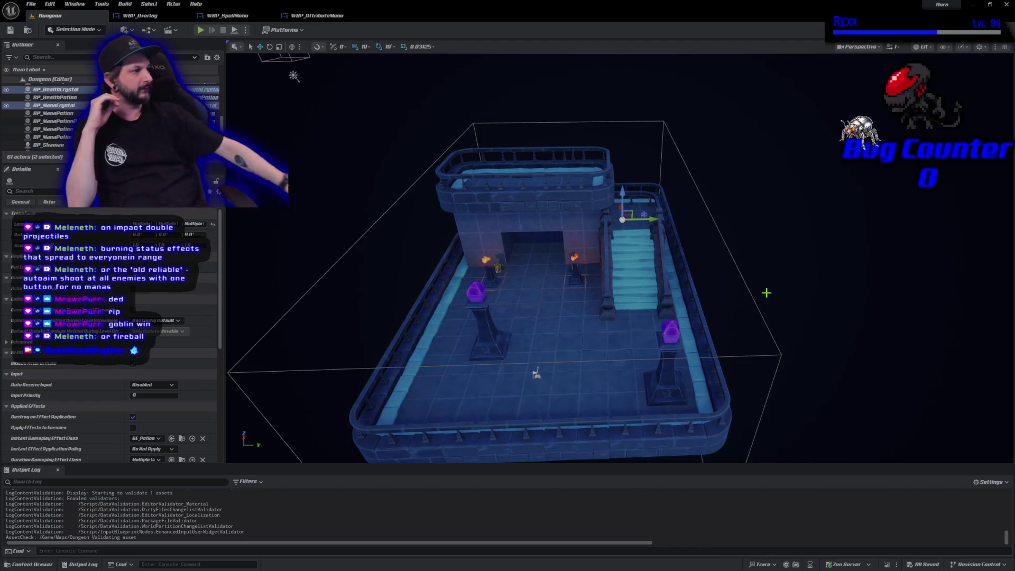
{"action": "left_click_drag", "start_coordinate": [737, 277], "coordinate": [776, 252]}
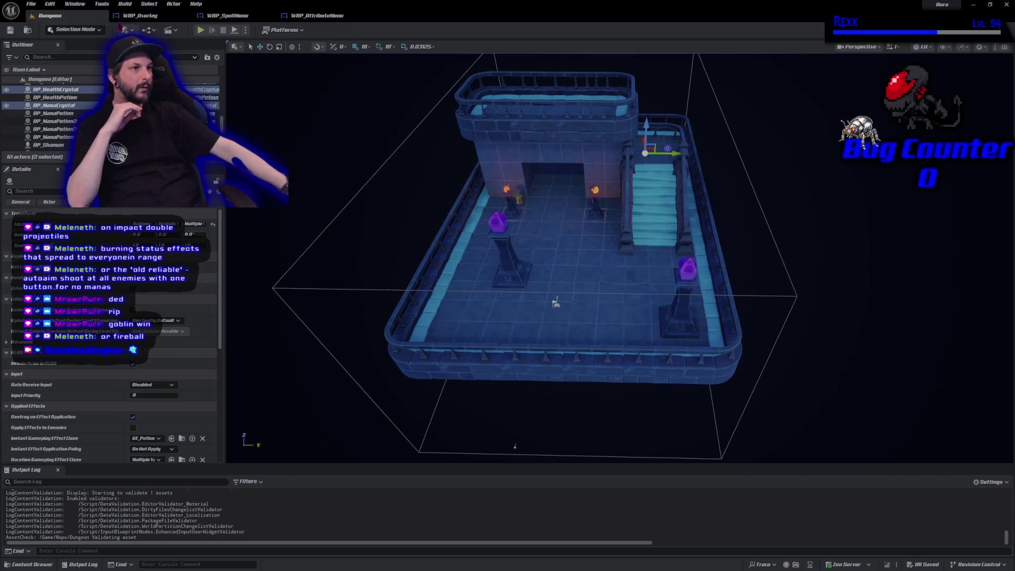
{"action": "middle_click", "coordinate": [140, 16]}
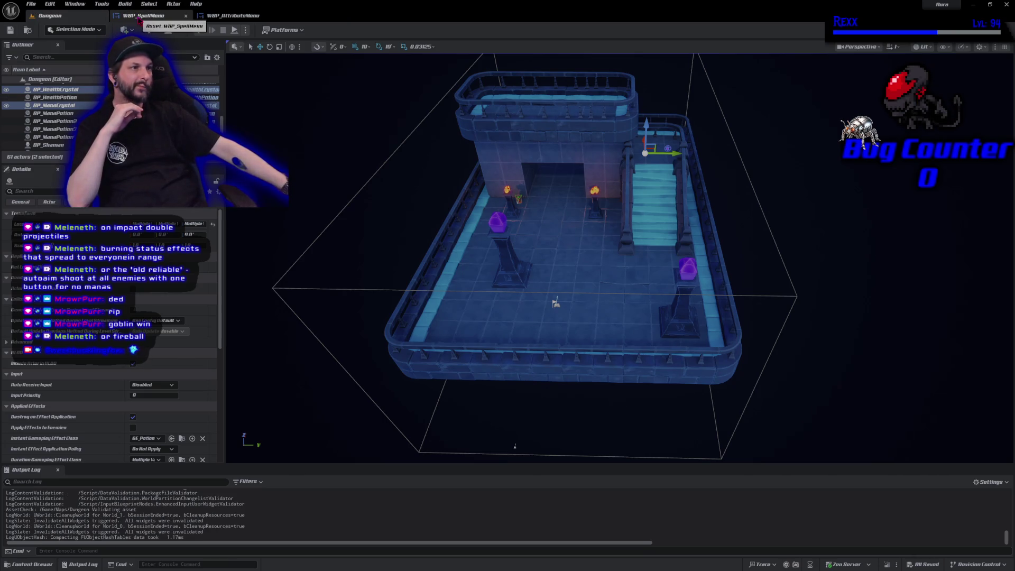
{"action": "middle_click", "coordinate": [139, 21]}
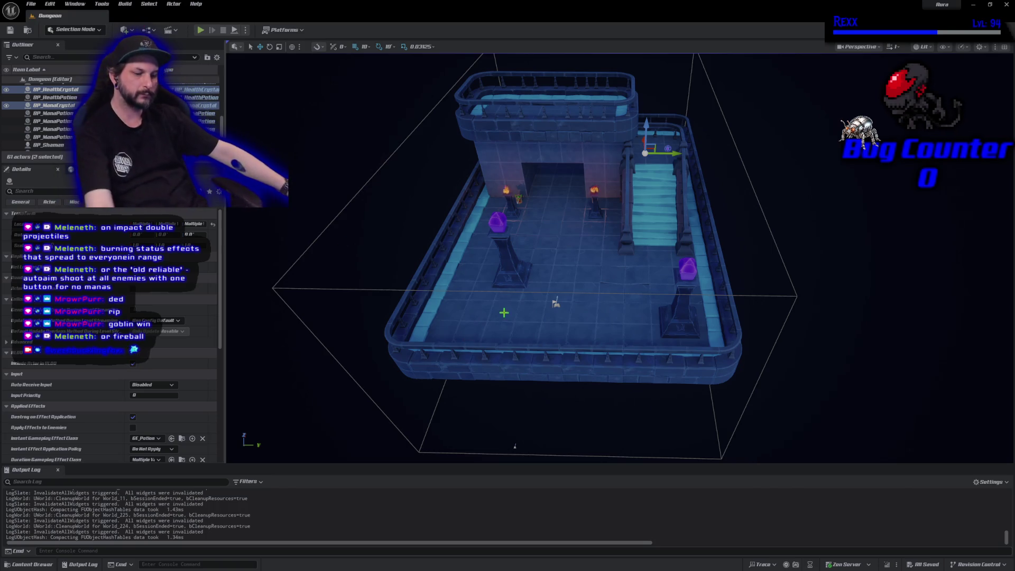
Move the purple crystal's BP_FadeActor pillar 200 units along Y, then further along X
{"action": "mouse_move", "coordinate": [528, 317]}
{"action": "left_mouse_down"}
{"action": "mouse_move", "coordinate": [508, 270]}
{"action": "mouse_move", "coordinate": [738, 282]}
{"action": "mouse_move", "coordinate": [739, 352]}
{"action": "mouse_move", "coordinate": [613, 351]}
{"action": "mouse_move", "coordinate": [505, 307]}
{"action": "left_mouse_up"}
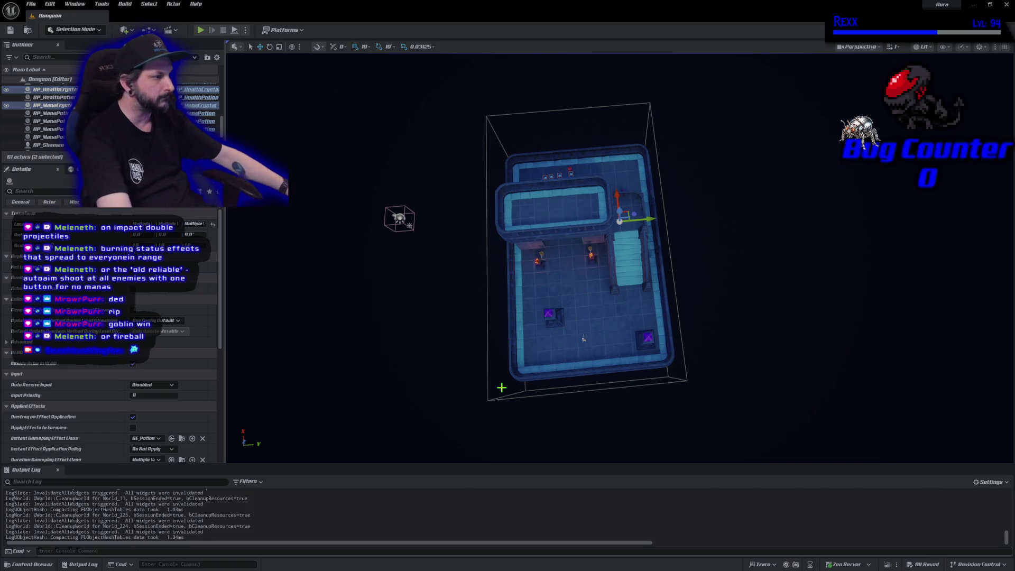
{"action": "left_click_drag", "start_coordinate": [503, 385], "coordinate": [502, 338]}
{"action": "left_click", "coordinate": [530, 329]}
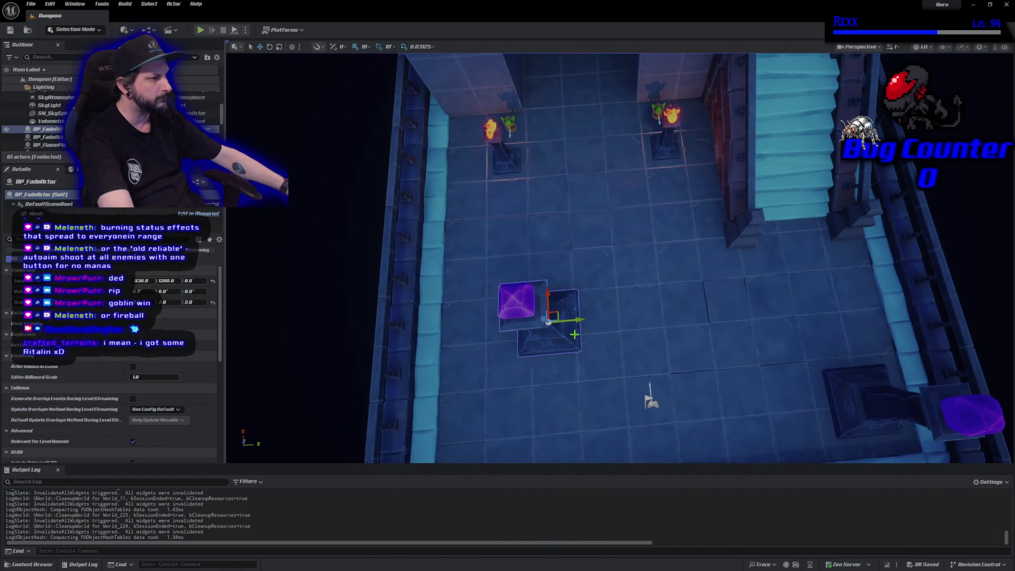
{"action": "mouse_move", "coordinate": [579, 321]}
{"action": "left_mouse_down"}
{"action": "mouse_move", "coordinate": [606, 316]}
{"action": "mouse_move", "coordinate": [621, 333]}
{"action": "mouse_move", "coordinate": [621, 306]}
{"action": "mouse_move", "coordinate": [664, 328]}
{"action": "left_mouse_up"}
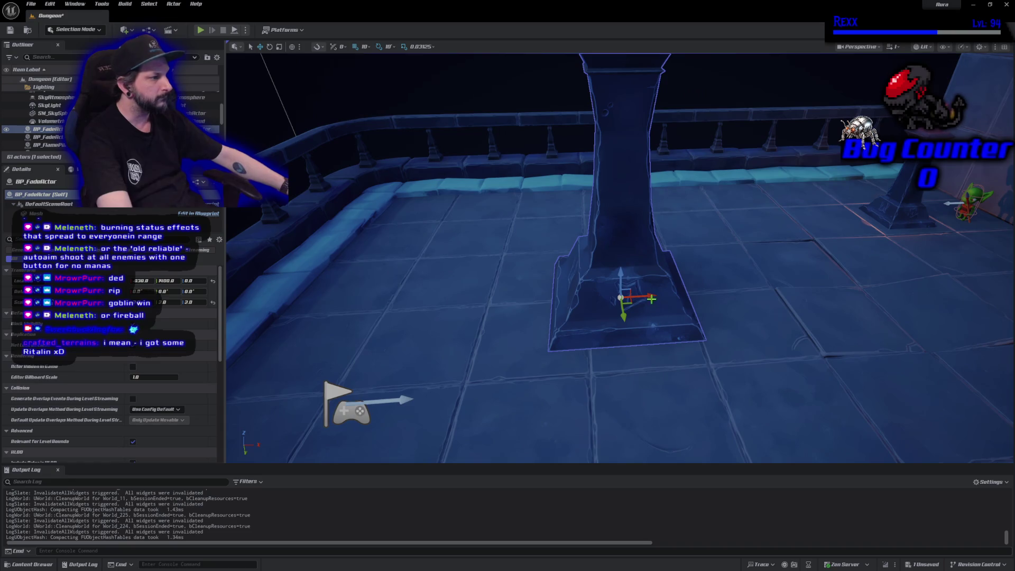
{"action": "left_click_drag", "start_coordinate": [620, 298], "coordinate": [586, 299]}
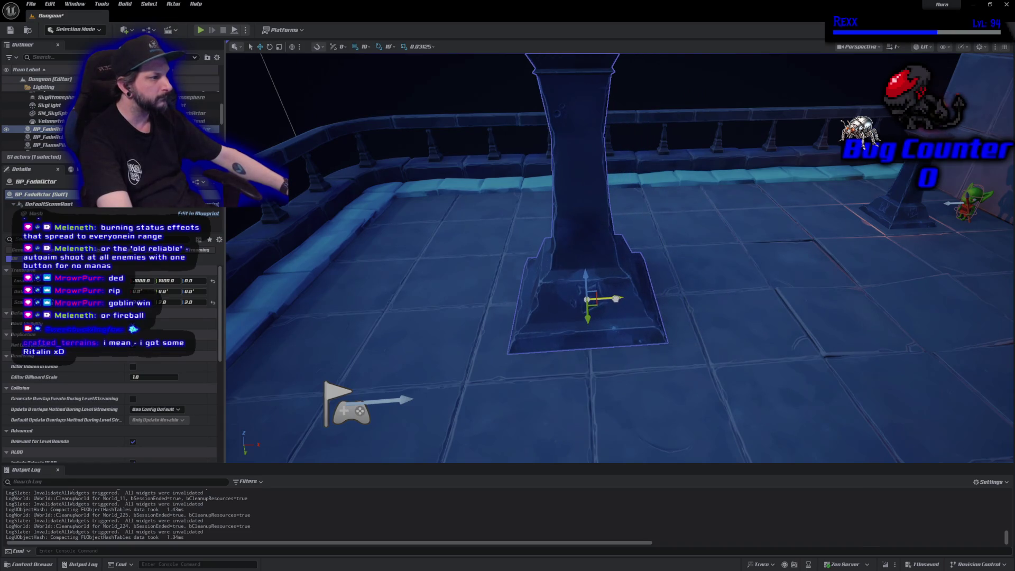
Save the Dungeon level with the repositioned pillar
{"action": "mouse_move", "coordinate": [606, 423]}
{"action": "left_mouse_down"}
{"action": "mouse_move", "coordinate": [608, 451]}
{"action": "mouse_move", "coordinate": [606, 421]}
{"action": "left_mouse_up"}
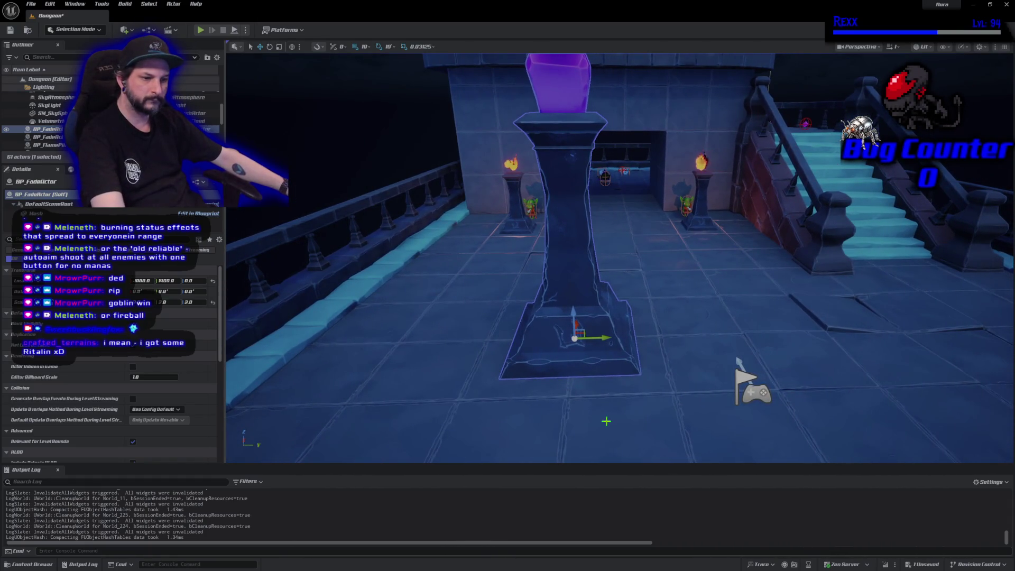
{"action": "key", "text": "ctrl+s"}
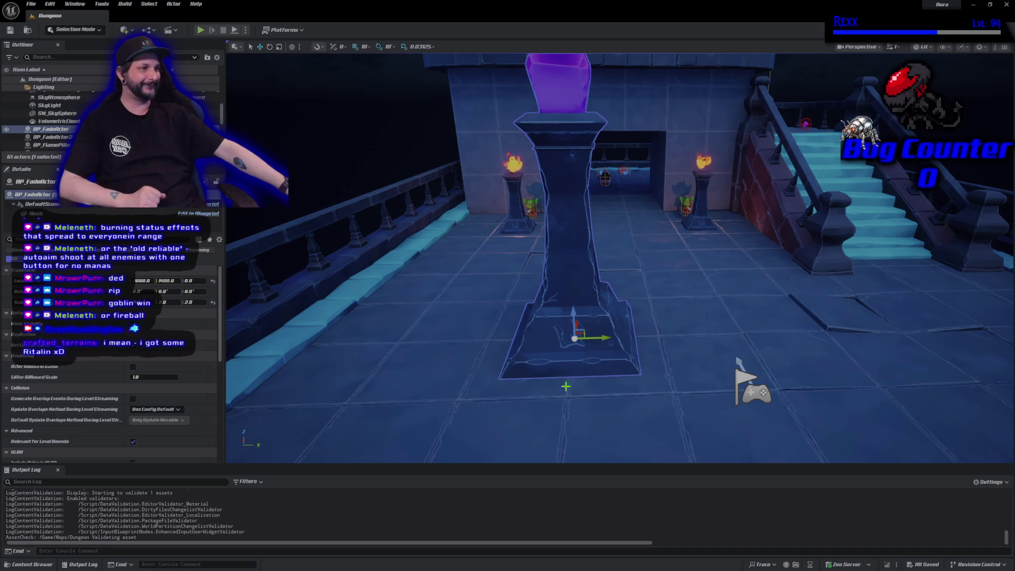
{"action": "left_click_drag", "start_coordinate": [566, 386], "coordinate": [564, 355]}
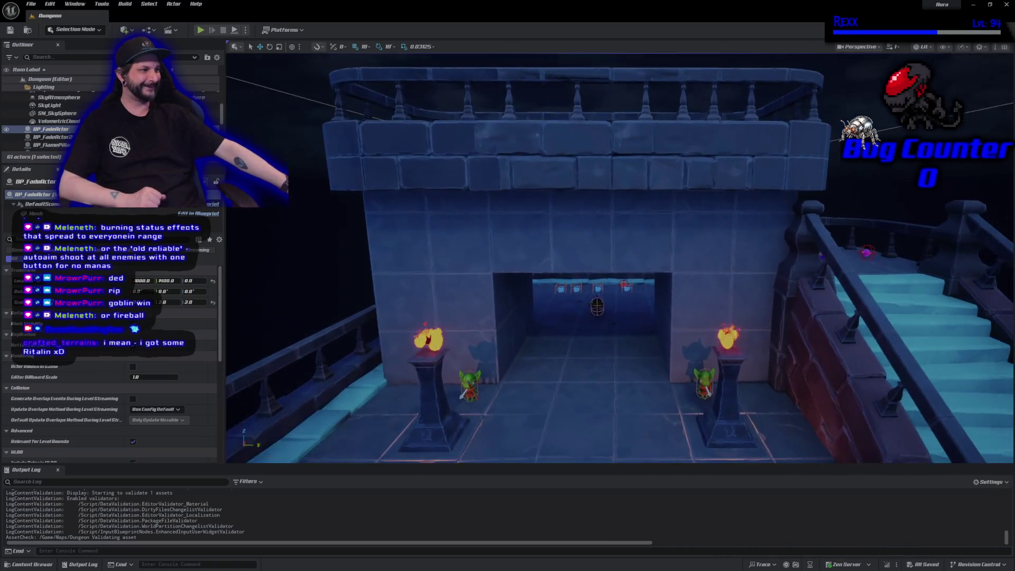
{"action": "scroll", "coordinate": [624, 430], "scroll_direction": "down", "scroll_amount": 10}
{"action": "scroll", "coordinate": [624, 430], "scroll_direction": "up", "scroll_amount": 3}
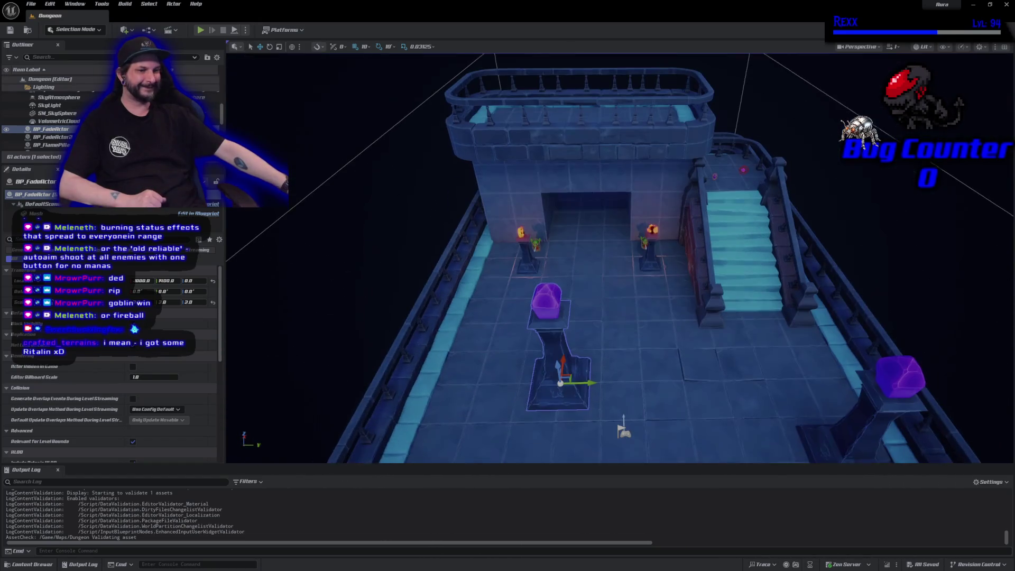
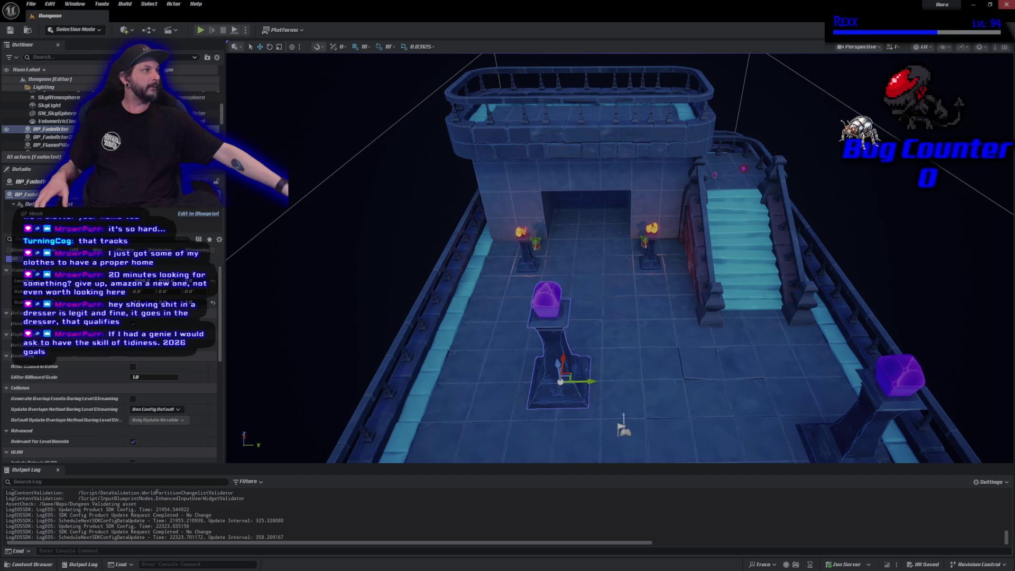
Close the Unreal Editor that has the Dungeon level open
{"action": "left_click", "coordinate": [1007, 5]}
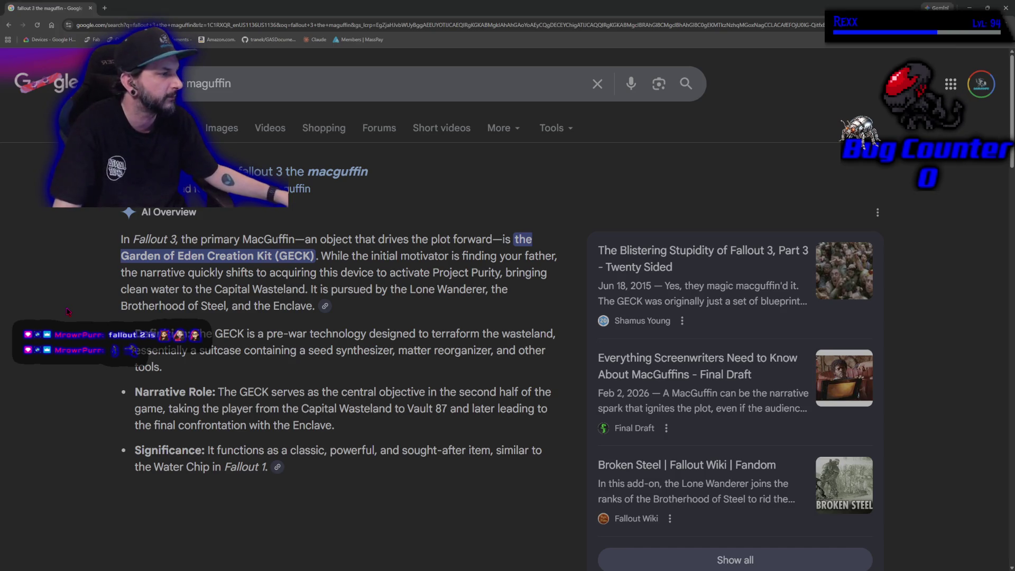
Read down the G.E.C.K. wiki article to its Variants and Notes sections, then dismiss the cookie notice
{"action": "scroll", "coordinate": [175, 312], "scroll_direction": "down", "scroll_amount": 12}
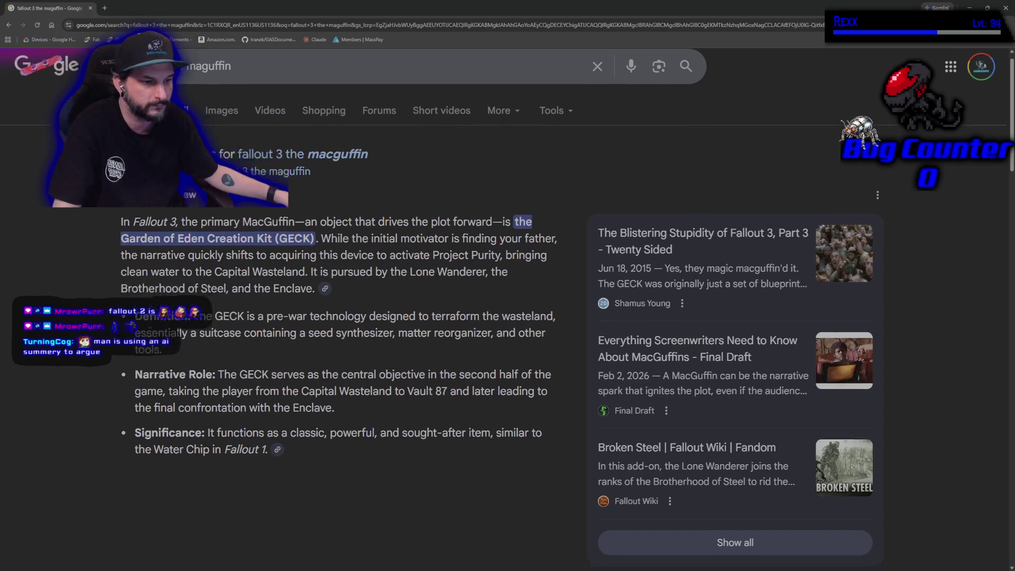
{"action": "scroll", "coordinate": [174, 312], "scroll_direction": "down", "scroll_amount": 5}
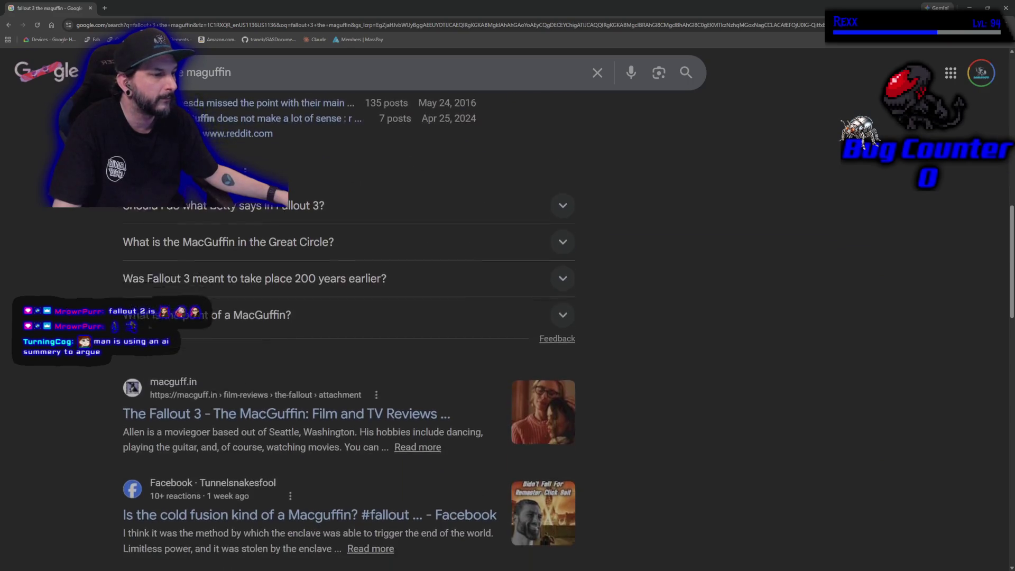
{"action": "scroll", "coordinate": [217, 308], "scroll_direction": "down", "scroll_amount": 4}
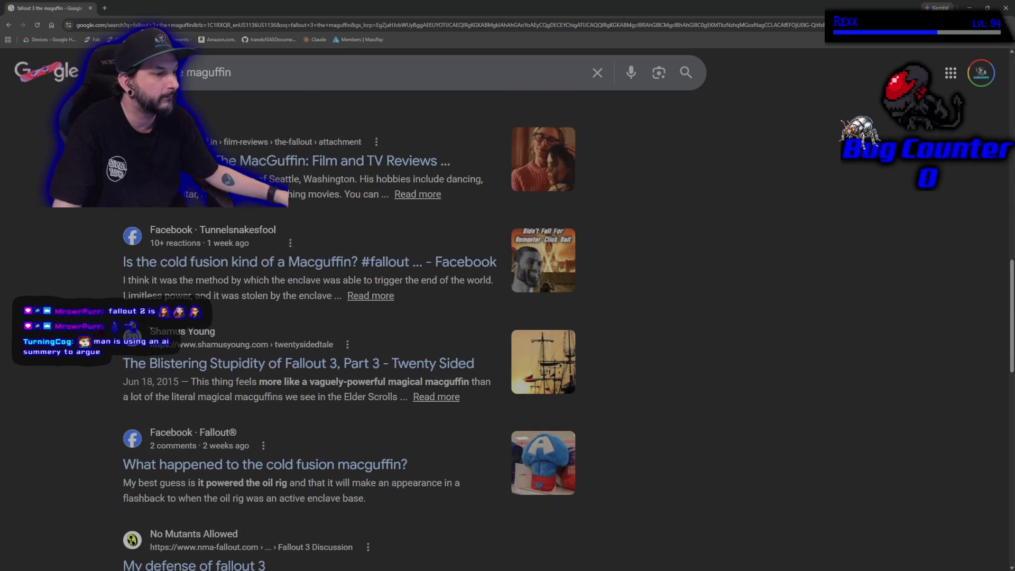
{"action": "scroll", "coordinate": [178, 312], "scroll_direction": "down", "scroll_amount": 3}
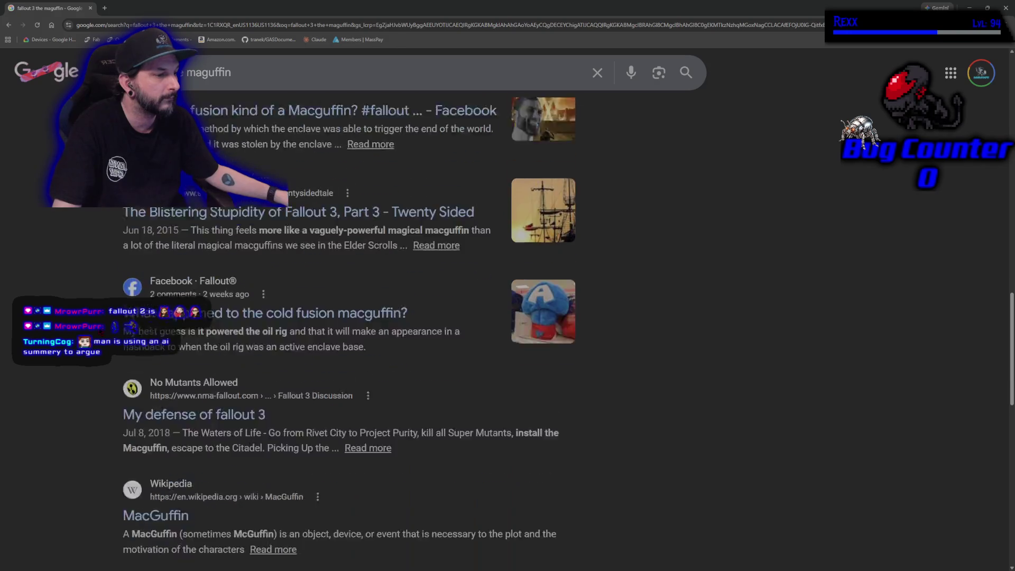
{"action": "scroll", "coordinate": [100, 321], "scroll_direction": "up", "scroll_amount": 15}
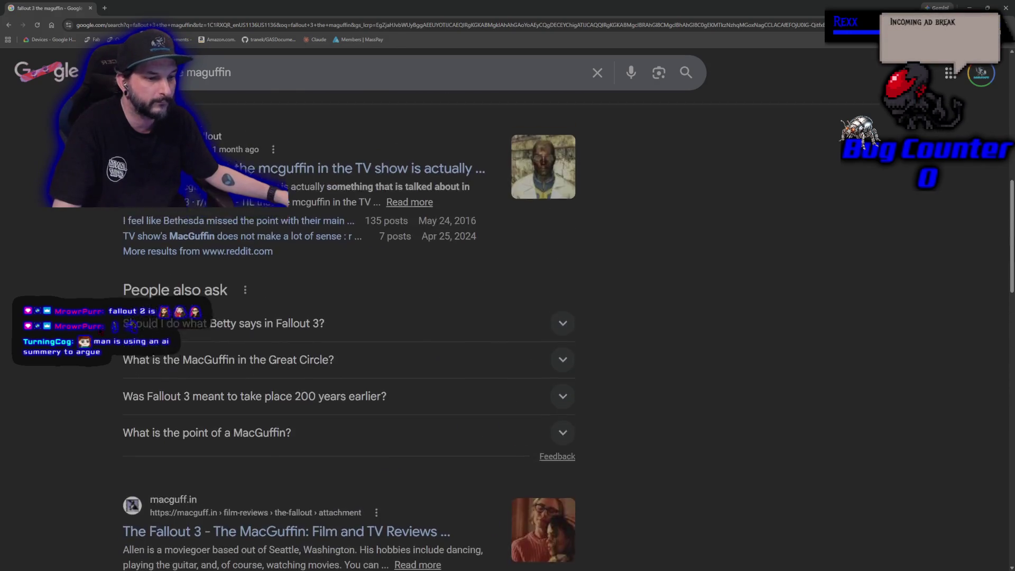
{"action": "scroll", "coordinate": [99, 321], "scroll_direction": "down", "scroll_amount": 15}
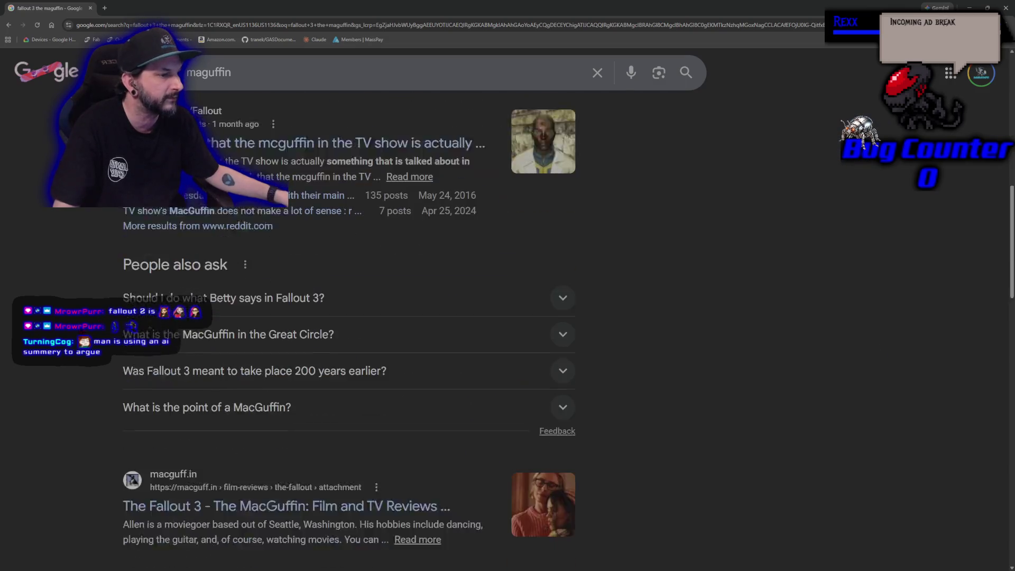
{"action": "scroll", "coordinate": [349, 323], "scroll_direction": "down", "scroll_amount": 6}
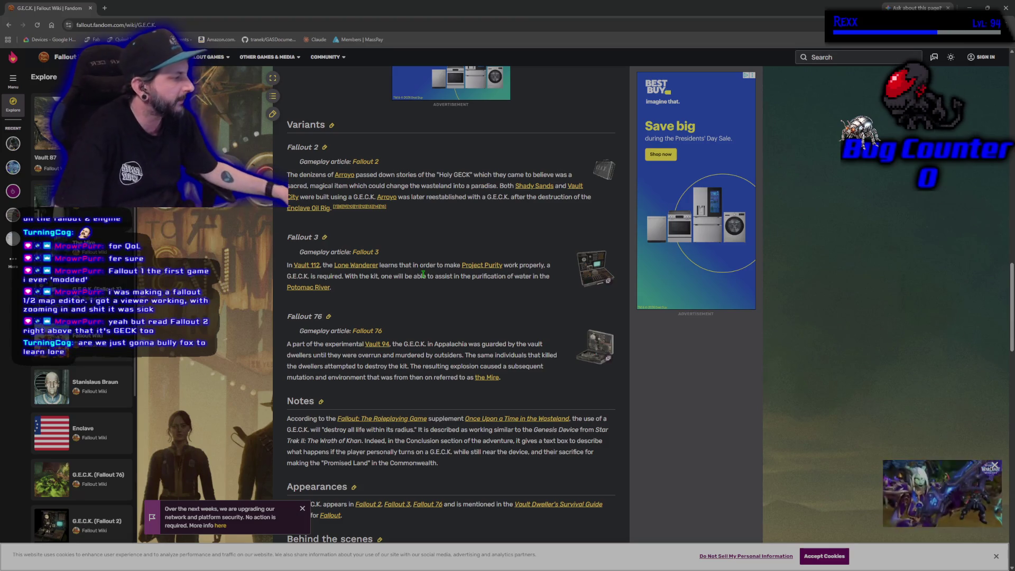
{"action": "left_click", "coordinate": [996, 557]}
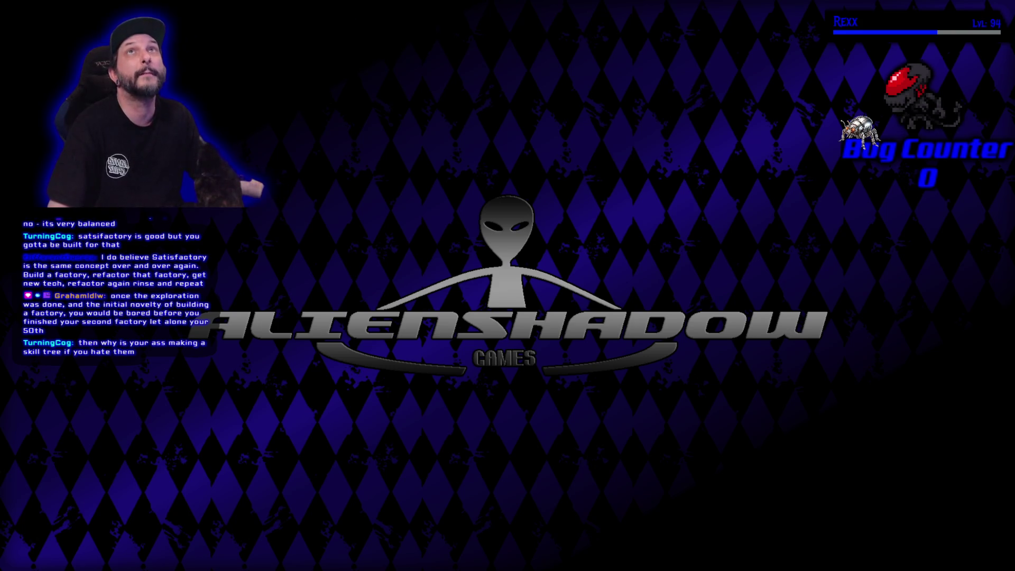
Bring back the Udemy Top Down RPG course page and maximize its browser window
{"action": "key", "text": "alt+Tab"}
{"action": "mouse_move", "coordinate": [351, 163]}
{"action": "left_mouse_down"}
{"action": "mouse_move", "coordinate": [427, 41]}
{"action": "mouse_move", "coordinate": [422, 3]}
{"action": "left_mouse_up"}
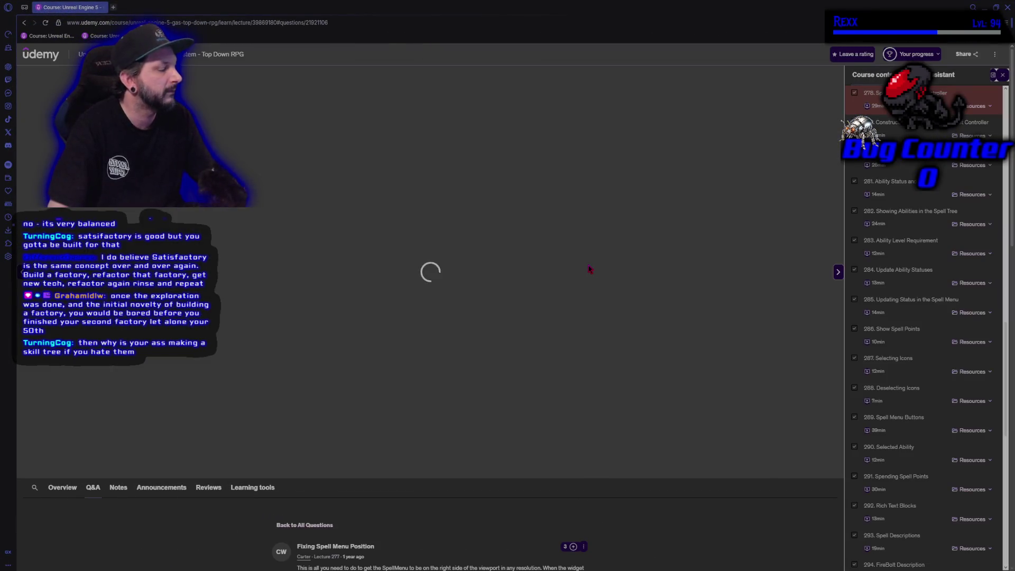